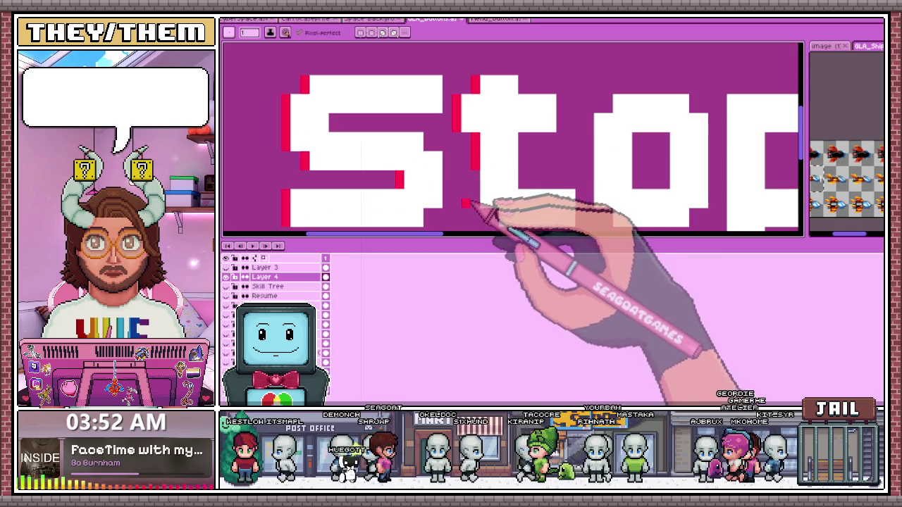
Draw a red vertical pixel line down the left edge of the 'a' in Stream
scroll(500, 198, up, 2)
scroll(493, 197, down, 2)
scroll(493, 191, down, 1)
scroll(556, 176, up, 2)
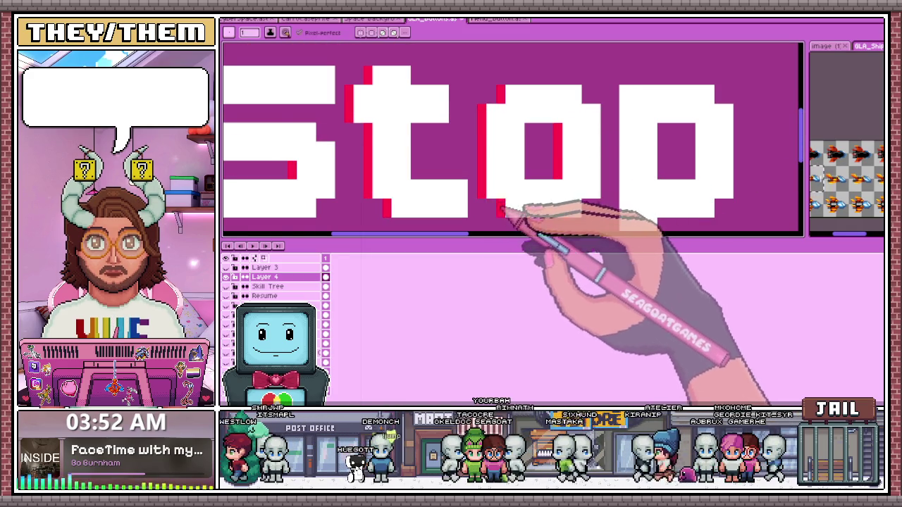
scroll(508, 201, down, 2)
scroll(543, 200, up, 1)
scroll(557, 197, down, 1)
scroll(550, 205, up, 1)
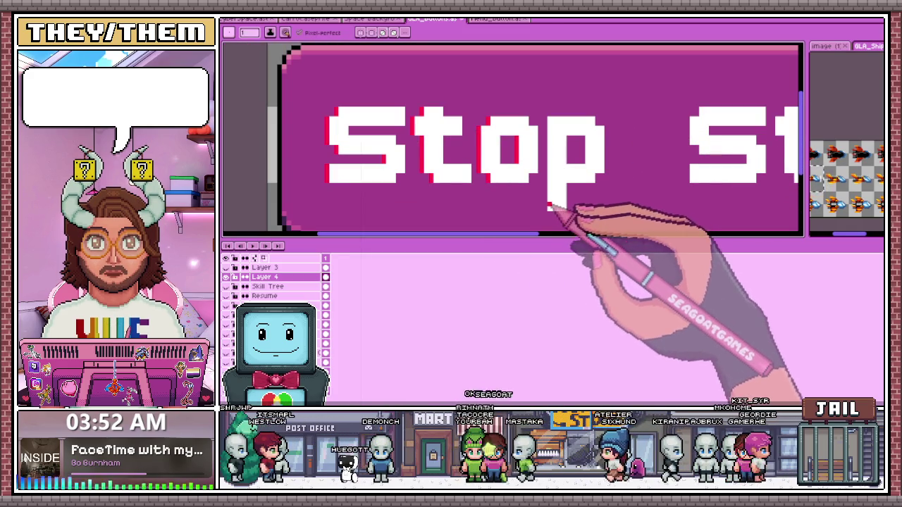
scroll(594, 177, up, 1)
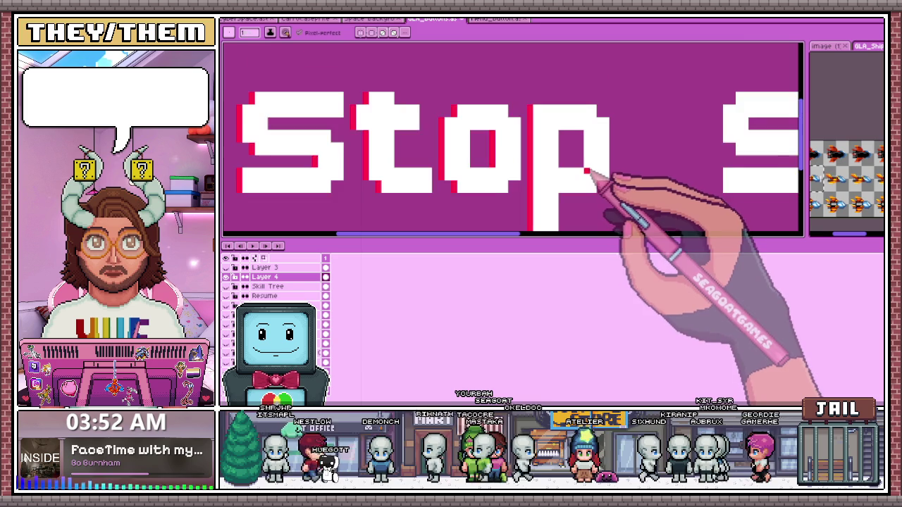
scroll(599, 195, up, 1)
scroll(598, 171, down, 1)
scroll(549, 169, down, 3)
scroll(564, 165, up, 1)
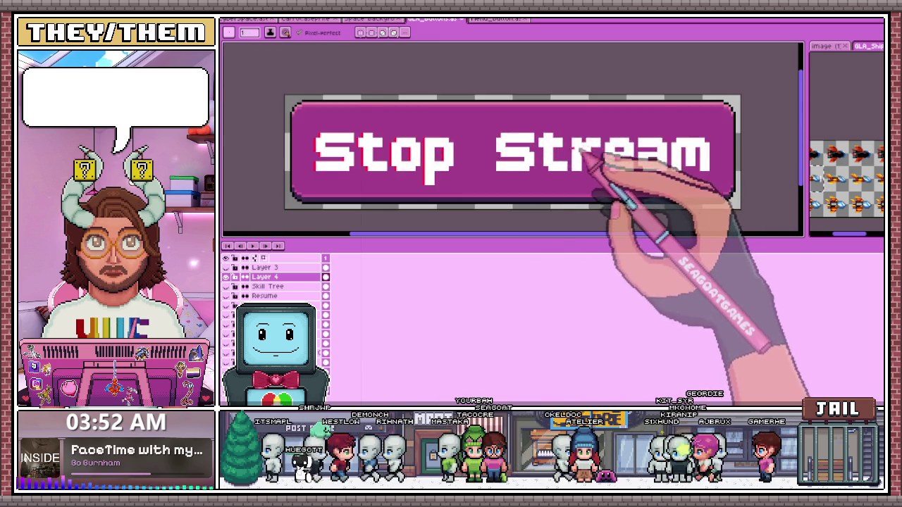
scroll(550, 169, up, 2)
scroll(483, 185, up, 2)
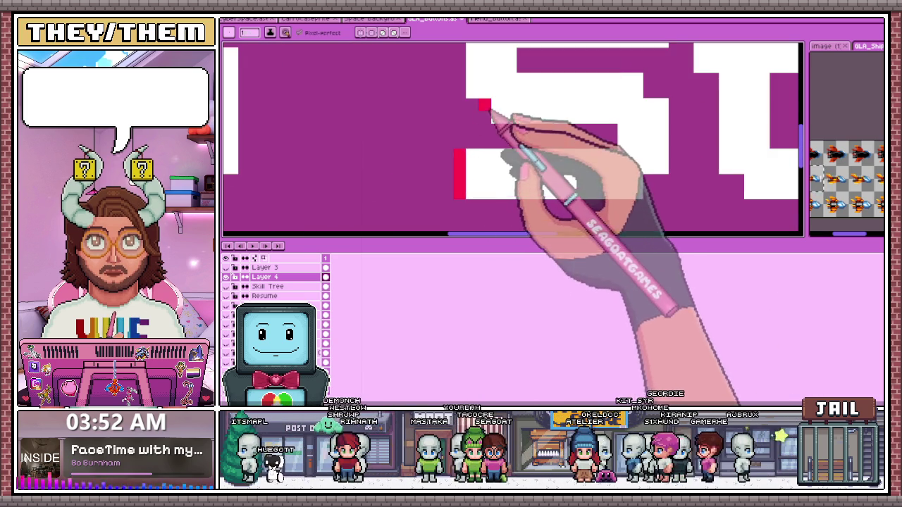
scroll(613, 145, down, 2)
scroll(563, 134, up, 2)
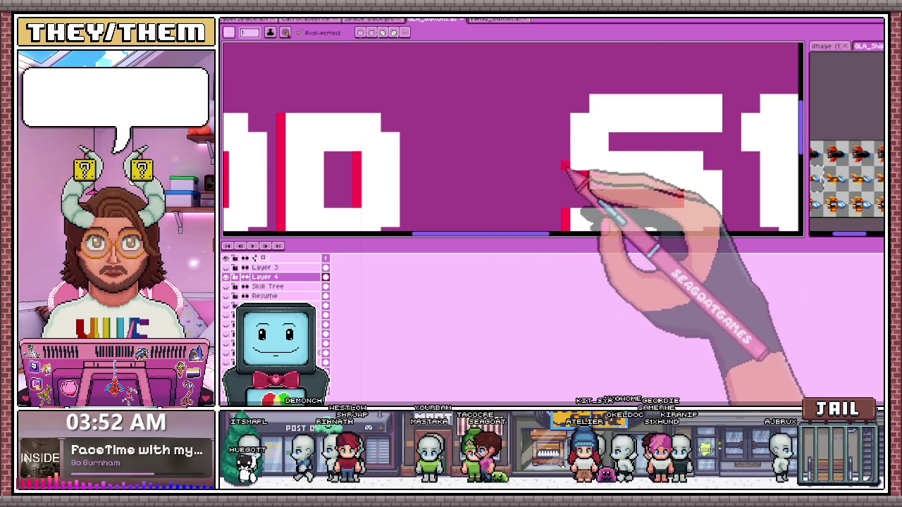
scroll(589, 105, down, 3)
scroll(604, 171, up, 1)
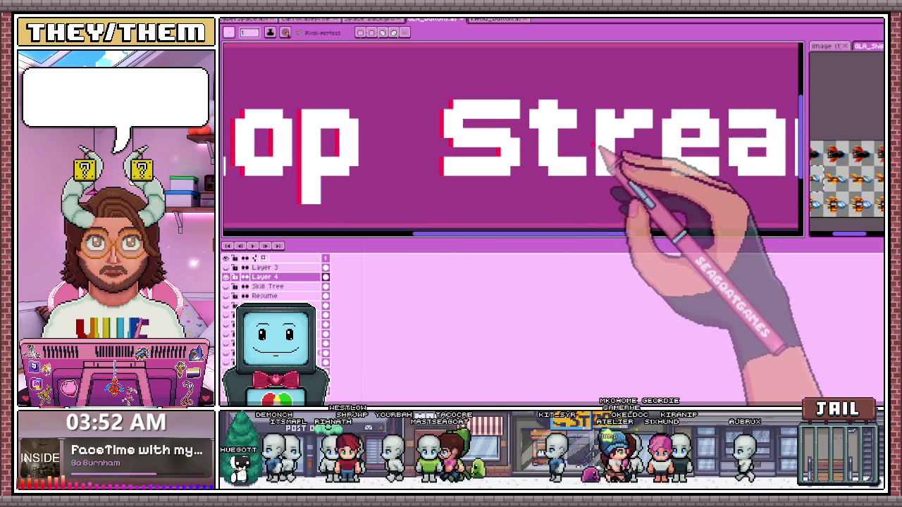
scroll(546, 171, up, 2)
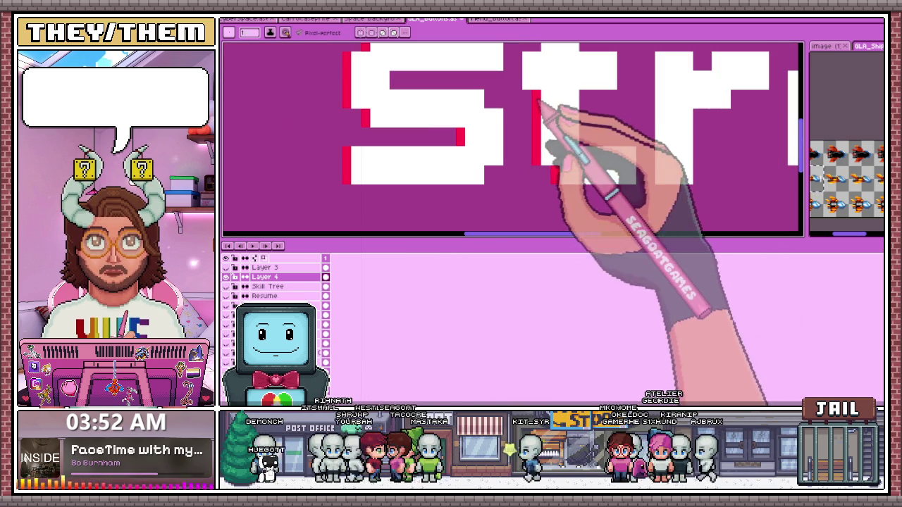
scroll(570, 83, down, 2)
scroll(468, 69, up, 1)
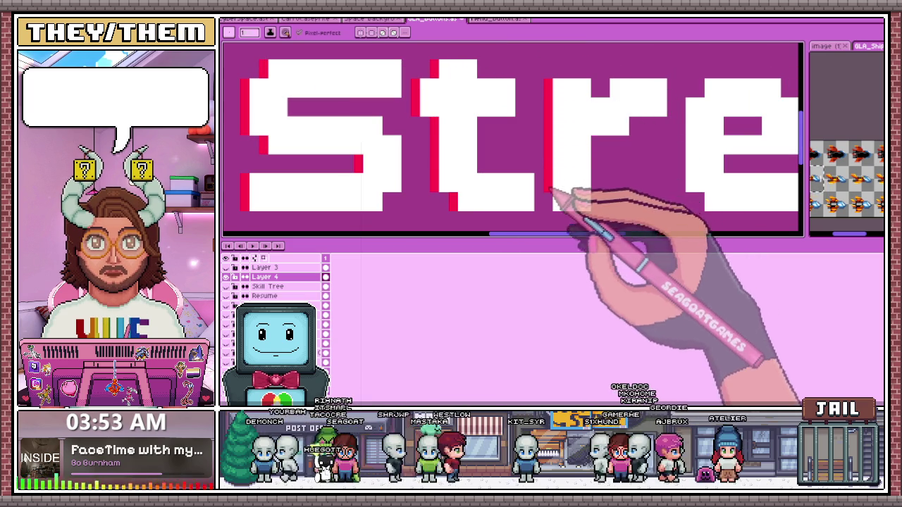
scroll(550, 209, down, 2)
scroll(584, 141, up, 2)
scroll(578, 151, down, 2)
scroll(519, 131, down, 1)
scroll(557, 133, up, 1)
scroll(534, 145, down, 3)
scroll(556, 167, up, 2)
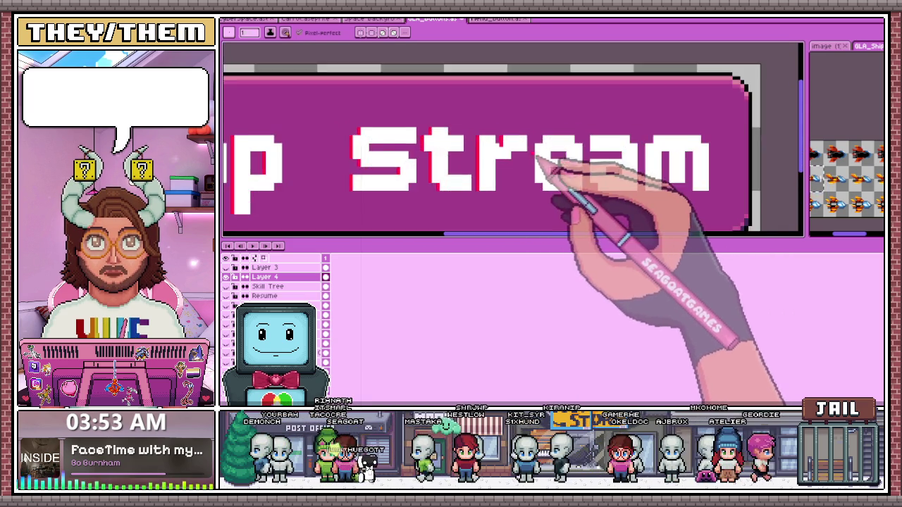
scroll(560, 185, up, 3)
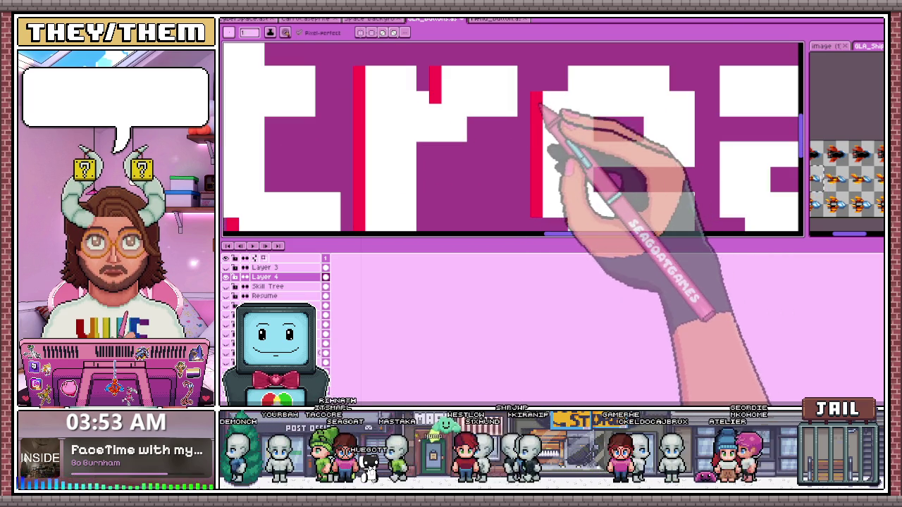
scroll(648, 141, down, 1)
scroll(630, 127, down, 2)
scroll(605, 154, up, 3)
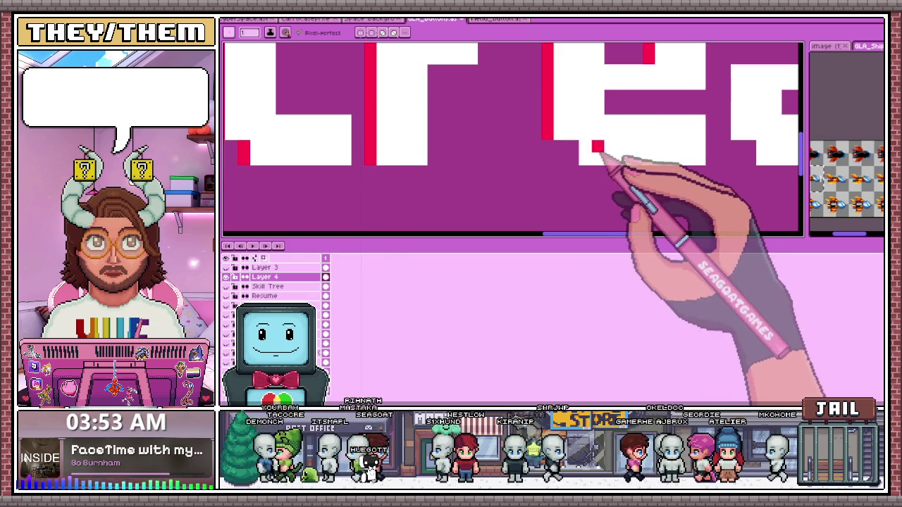
scroll(578, 157, down, 2)
scroll(569, 150, up, 2)
scroll(577, 151, down, 2)
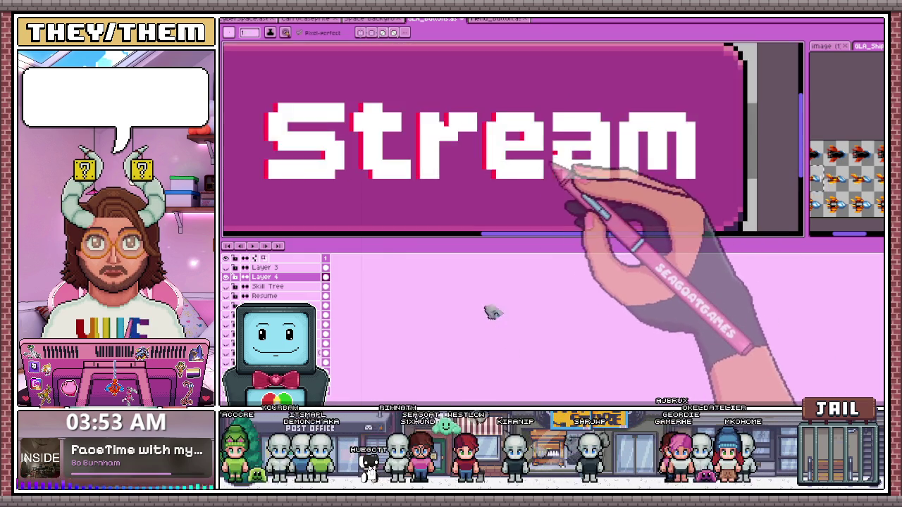
scroll(580, 181, up, 2)
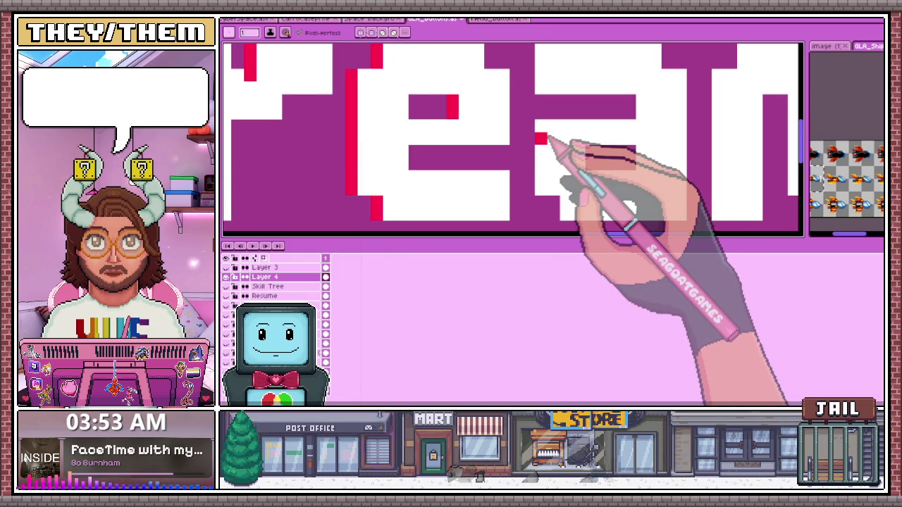
drag(528, 177, 527, 150)
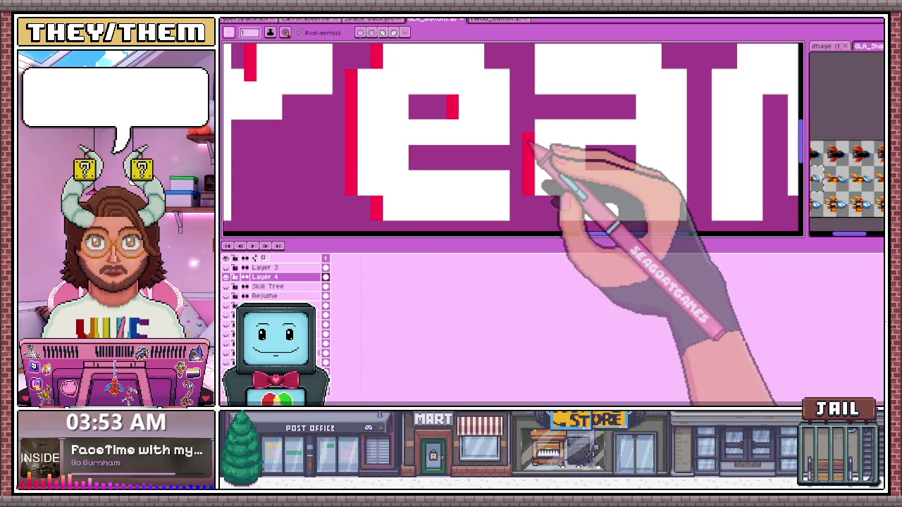
scroll(527, 124, down, 2)
scroll(518, 125, up, 2)
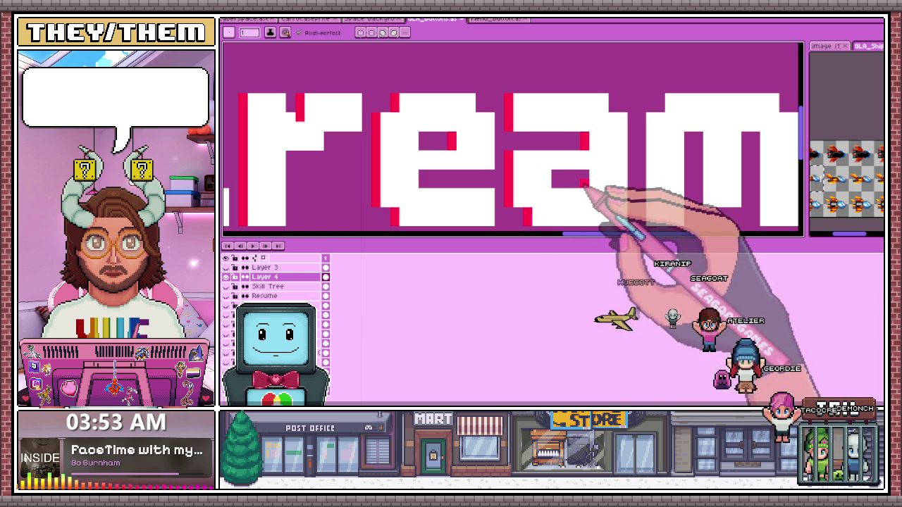
scroll(582, 186, down, 1)
scroll(589, 185, down, 1)
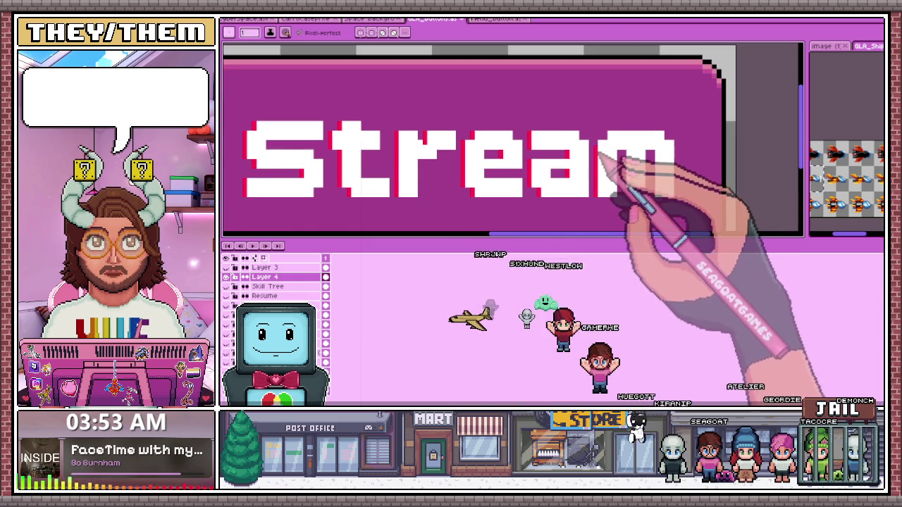
scroll(620, 152, up, 1)
scroll(634, 146, down, 1)
scroll(638, 155, up, 1)
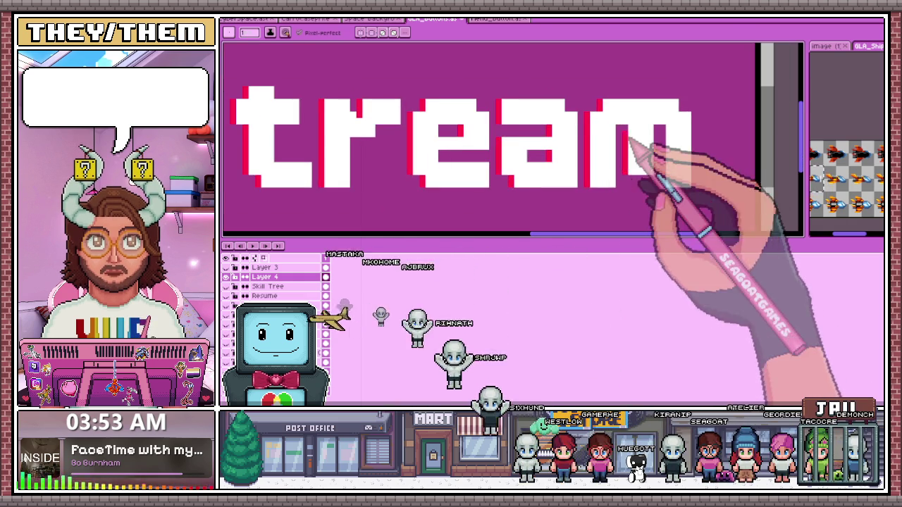
scroll(655, 155, down, 1)
scroll(669, 176, up, 1)
scroll(634, 176, down, 2)
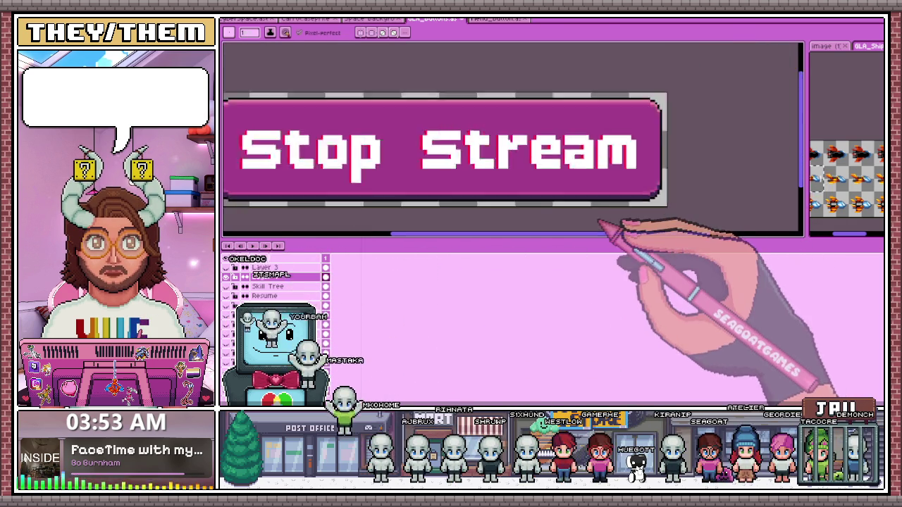
scroll(602, 224, down, 2)
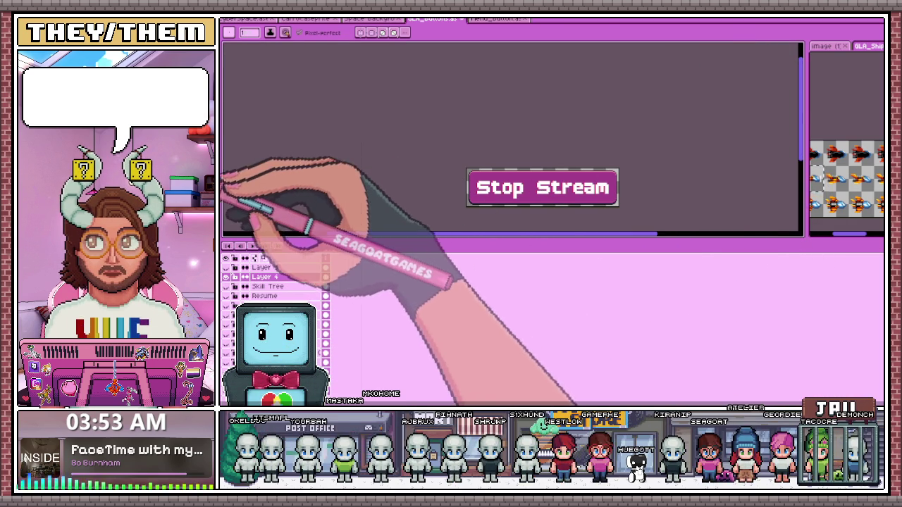
Zoom in and out on the 'S' and 't' of Stream to inspect their red and cyan fringes
scroll(467, 197, up, 2)
scroll(508, 190, up, 1)
scroll(563, 195, up, 1)
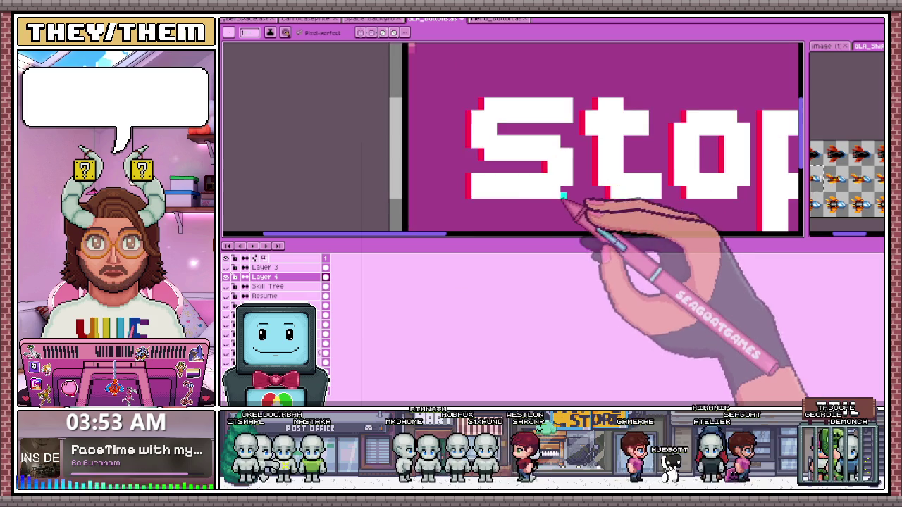
scroll(563, 194, up, 1)
scroll(546, 177, down, 1)
scroll(550, 201, up, 1)
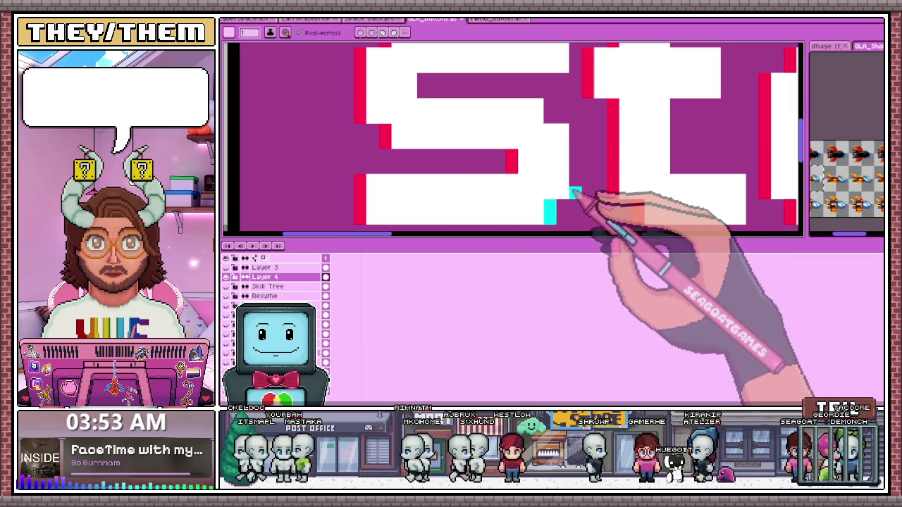
scroll(556, 112, down, 1)
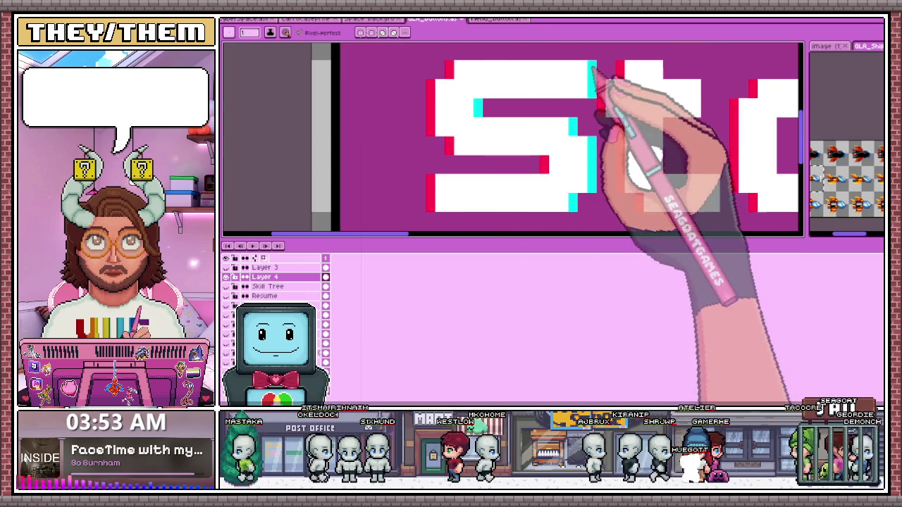
scroll(513, 141, down, 1)
scroll(540, 137, down, 1)
scroll(514, 191, up, 1)
scroll(530, 171, up, 1)
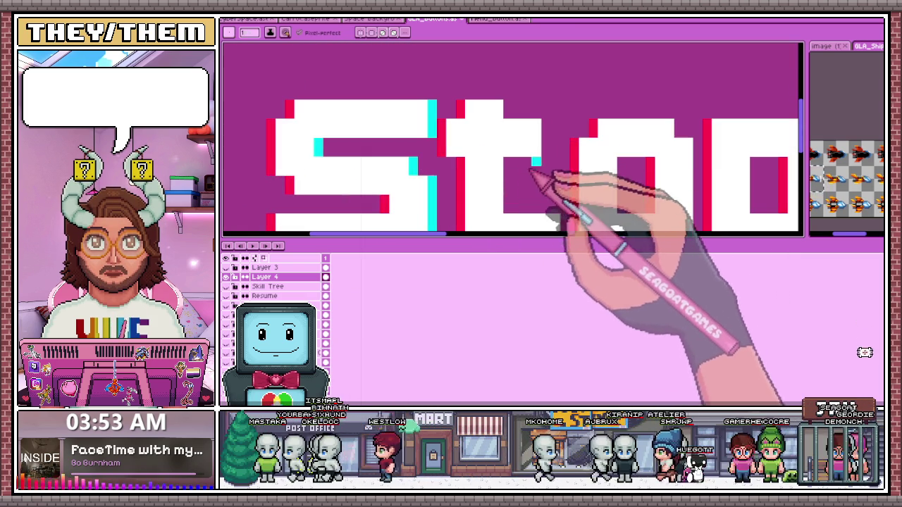
scroll(514, 113, down, 1)
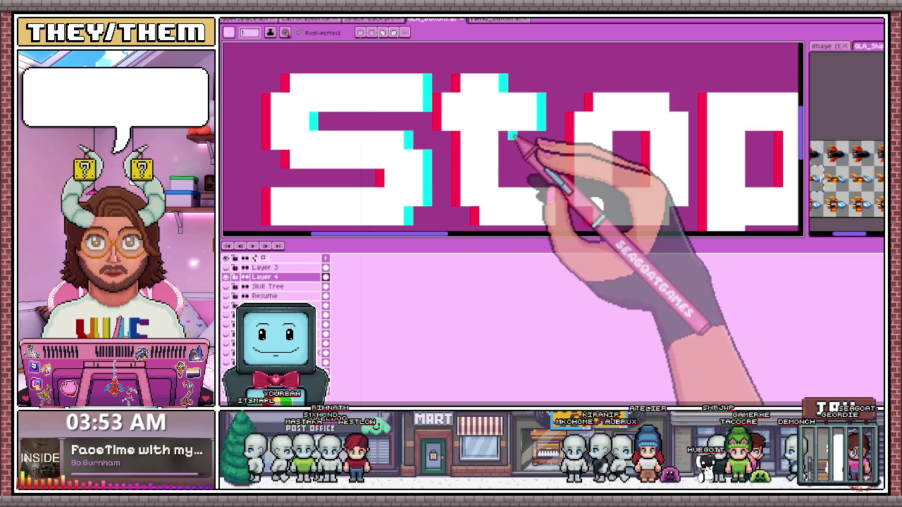
scroll(563, 190, up, 1)
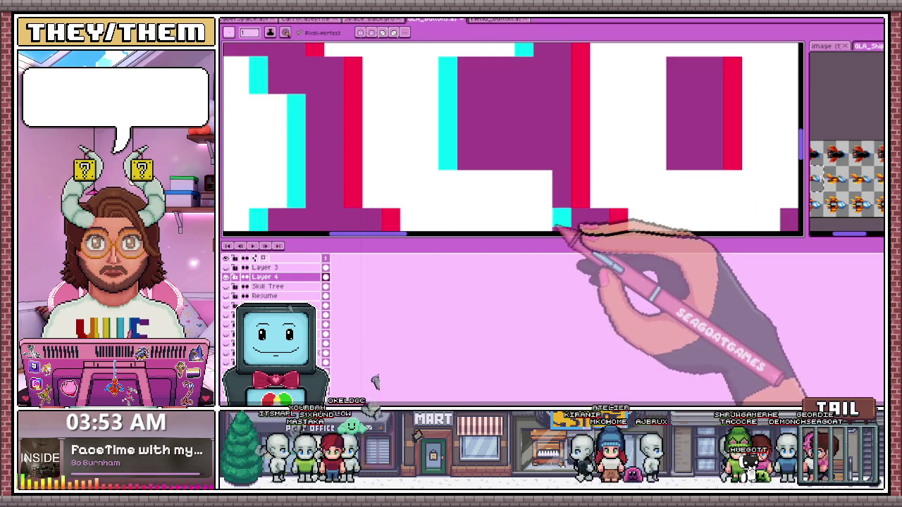
scroll(574, 219, down, 2)
scroll(564, 210, up, 2)
scroll(562, 210, down, 2)
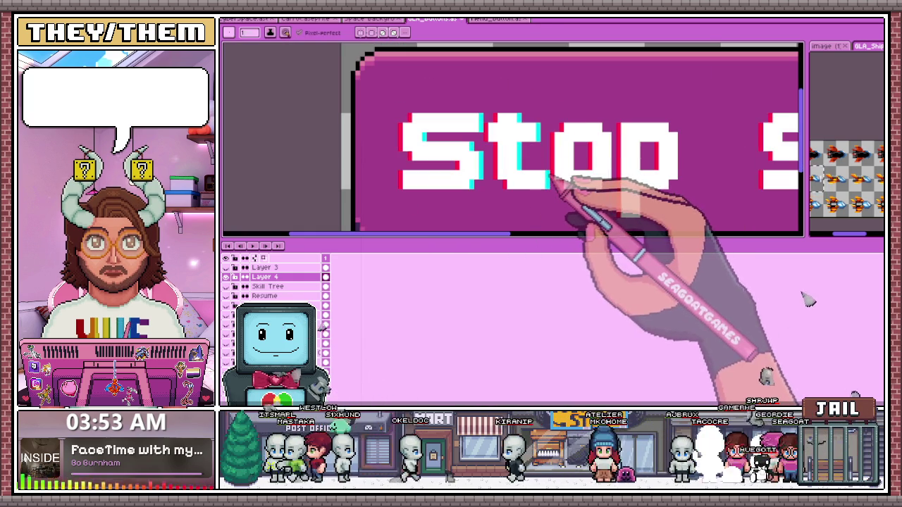
scroll(556, 180, up, 2)
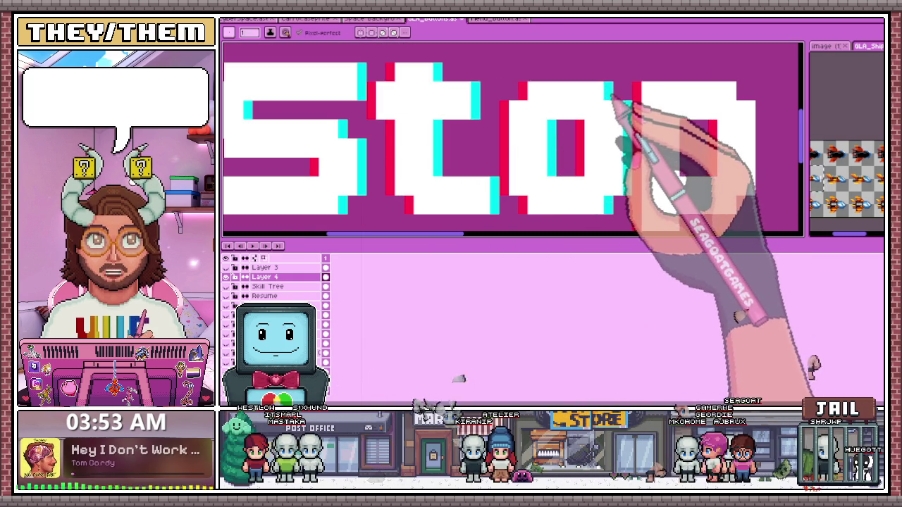
scroll(620, 106, down, 2)
scroll(537, 141, up, 1)
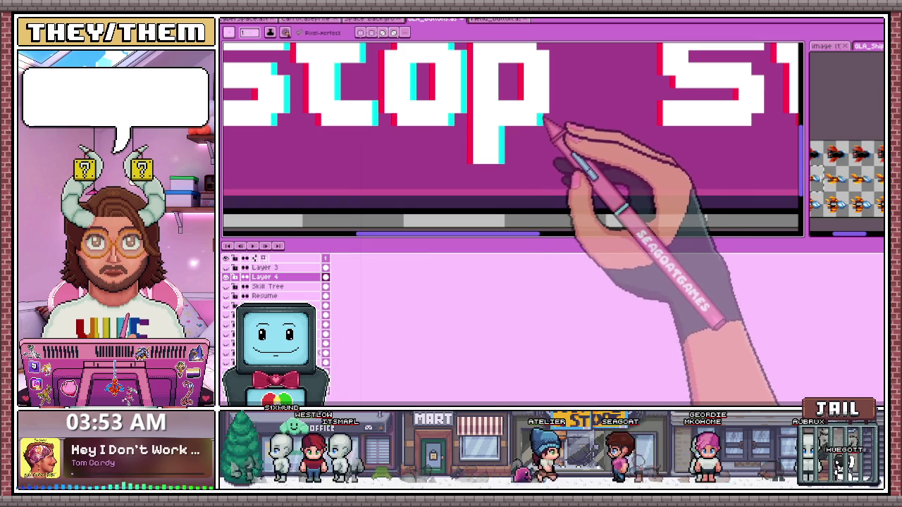
scroll(549, 92, down, 2)
scroll(543, 84, up, 3)
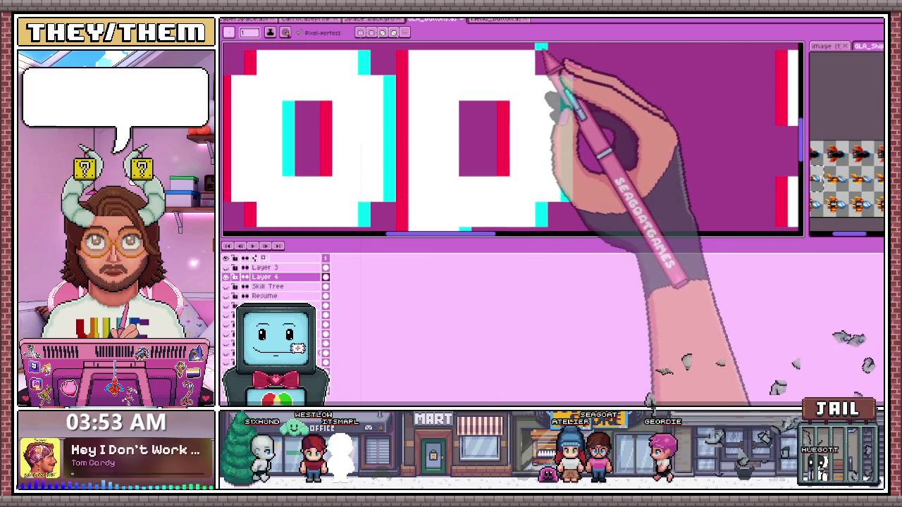
scroll(479, 169, down, 1)
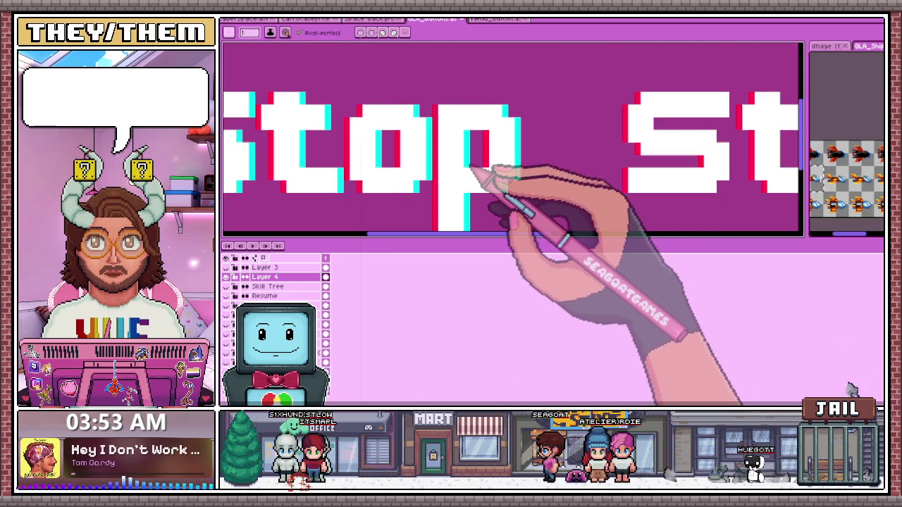
scroll(507, 169, down, 1)
scroll(525, 160, down, 1)
scroll(564, 169, up, 1)
scroll(573, 171, up, 2)
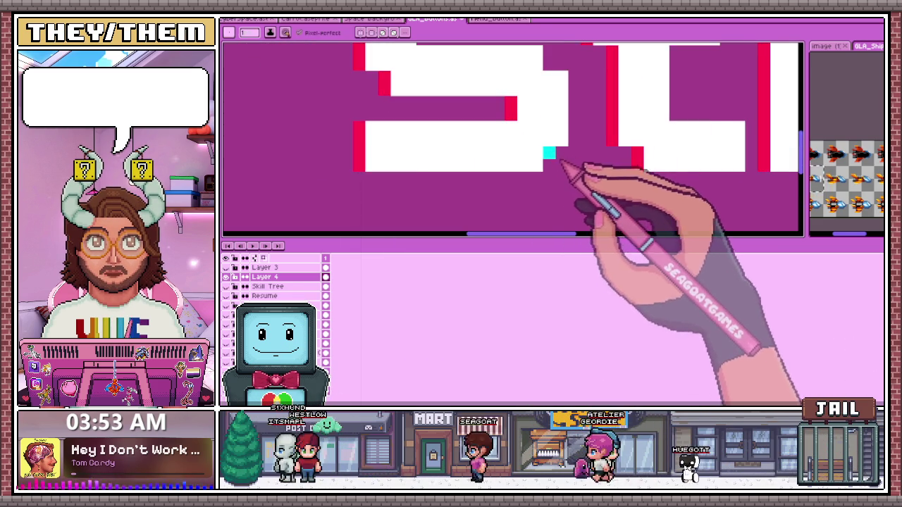
scroll(560, 171, down, 1)
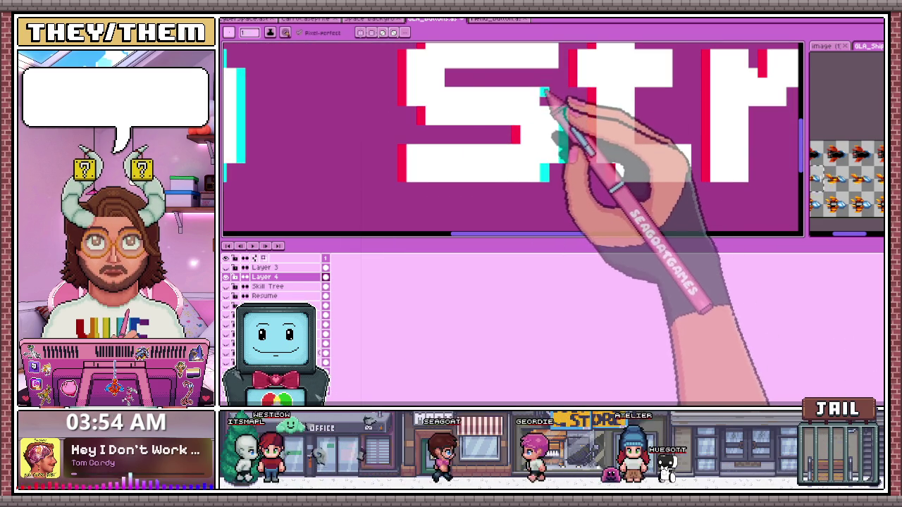
scroll(493, 127, down, 2)
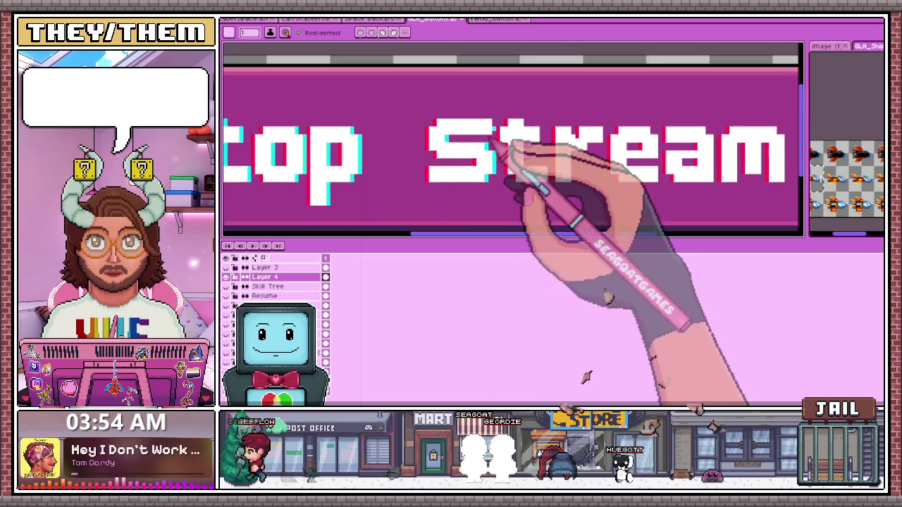
Zoom across the e, a and m of Stream to review their cyan fringes, then zoom out
scroll(519, 145, up, 2)
scroll(514, 131, down, 1)
scroll(512, 137, down, 1)
scroll(521, 145, up, 2)
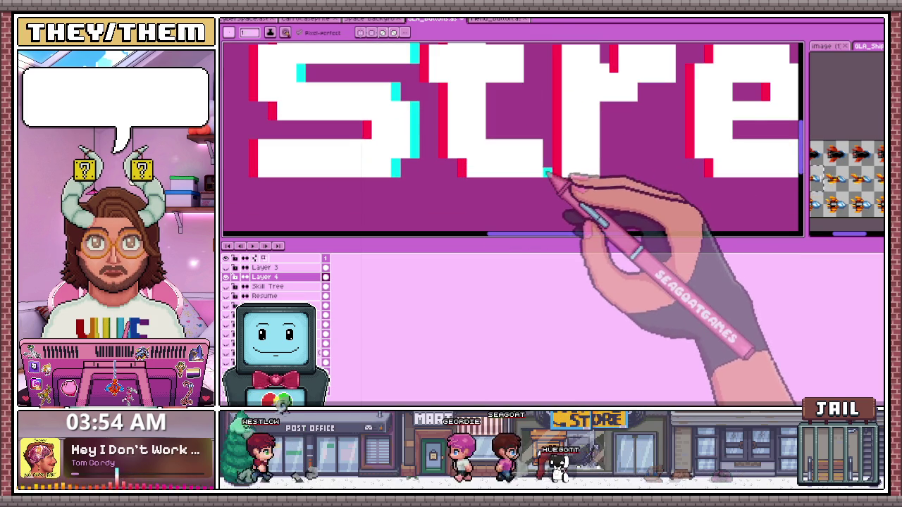
scroll(550, 149, down, 2)
scroll(519, 124, up, 2)
scroll(528, 125, down, 2)
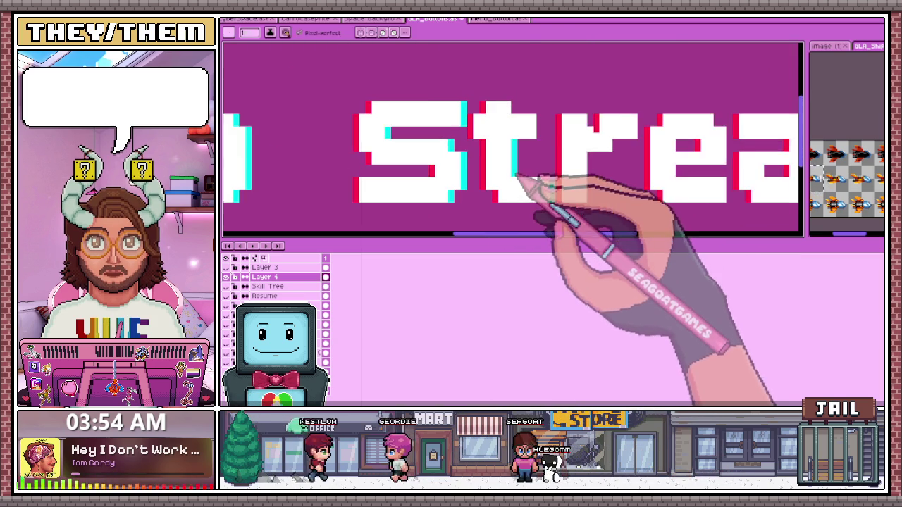
scroll(527, 177, up, 3)
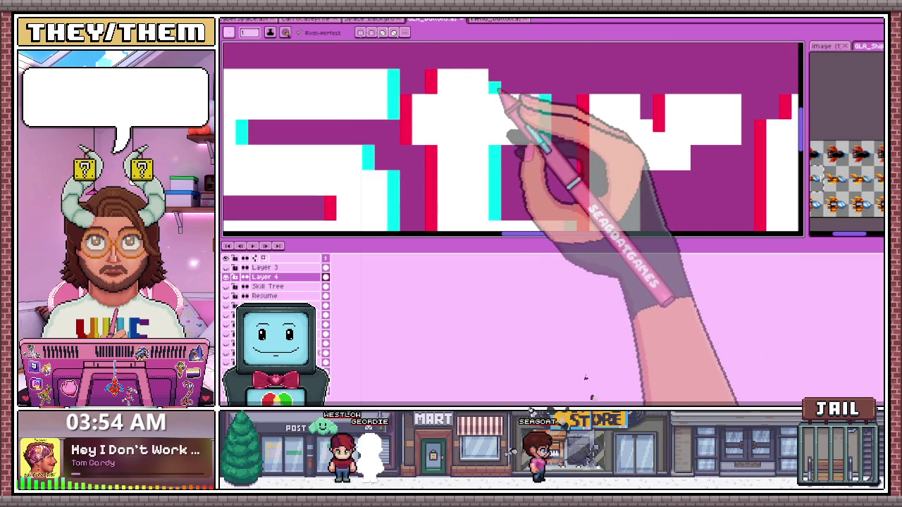
scroll(497, 88, down, 2)
scroll(467, 145, up, 2)
scroll(544, 151, up, 1)
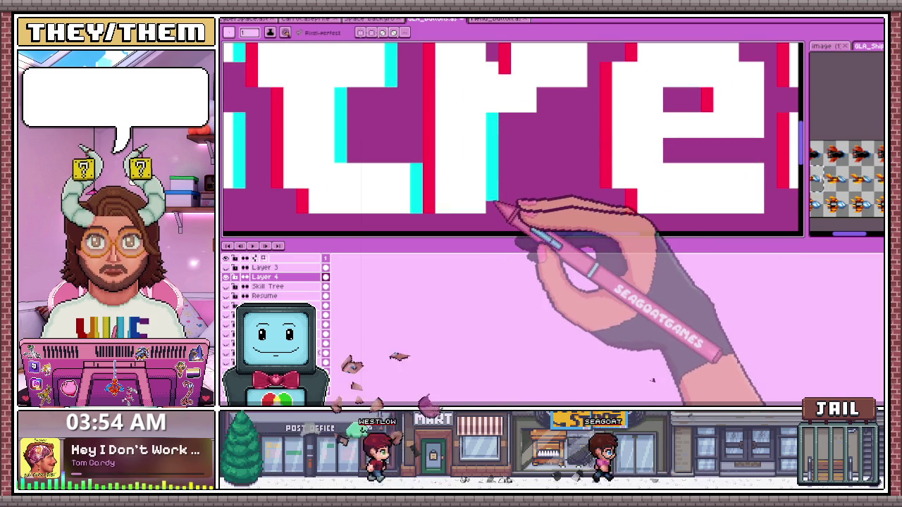
scroll(496, 204, down, 2)
scroll(514, 201, up, 2)
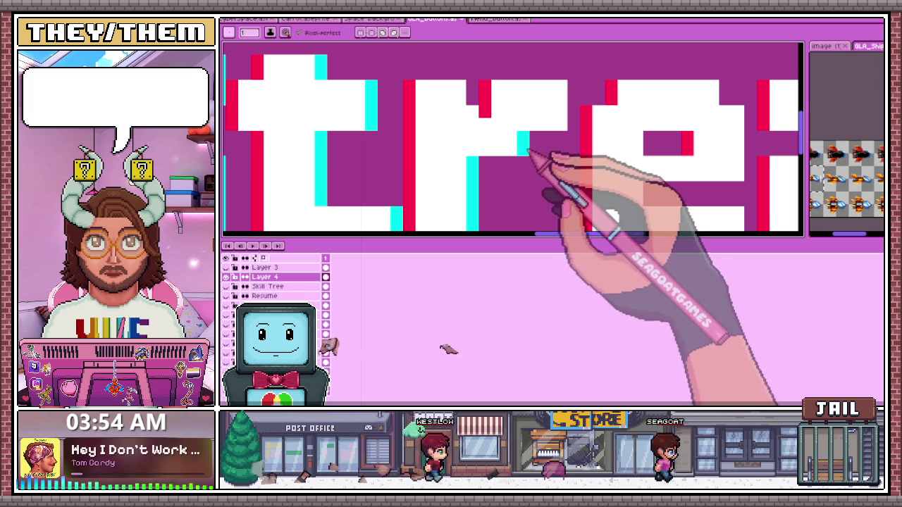
scroll(477, 116, down, 2)
scroll(513, 131, up, 2)
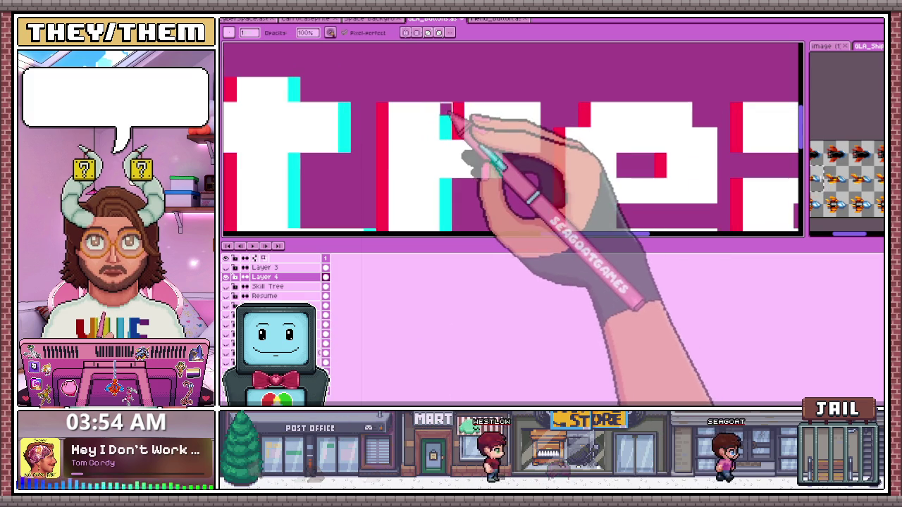
scroll(458, 127, down, 2)
scroll(467, 146, up, 2)
scroll(467, 125, down, 2)
scroll(461, 131, up, 2)
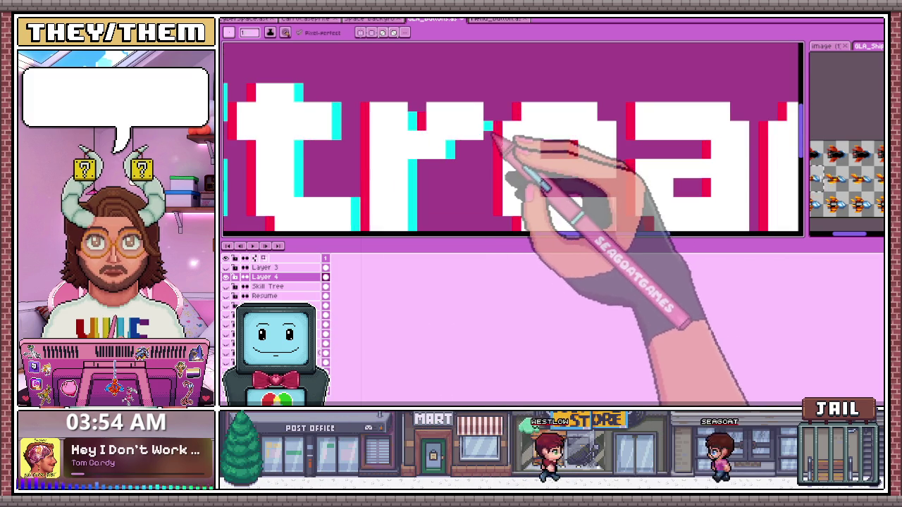
scroll(493, 131, down, 2)
scroll(502, 122, up, 2)
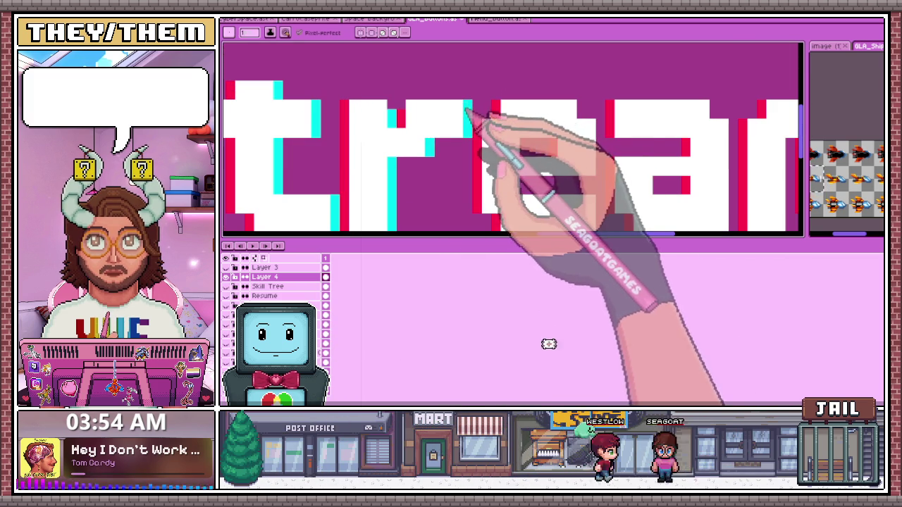
scroll(472, 130, down, 2)
scroll(500, 151, down, 1)
scroll(514, 155, up, 3)
scroll(500, 141, down, 2)
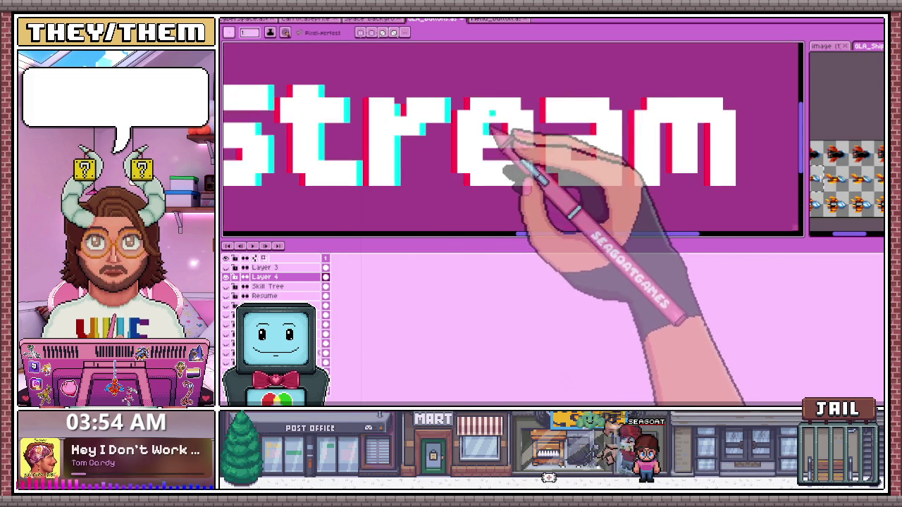
scroll(521, 155, up, 1)
scroll(557, 159, up, 2)
scroll(571, 173, down, 2)
scroll(571, 176, up, 2)
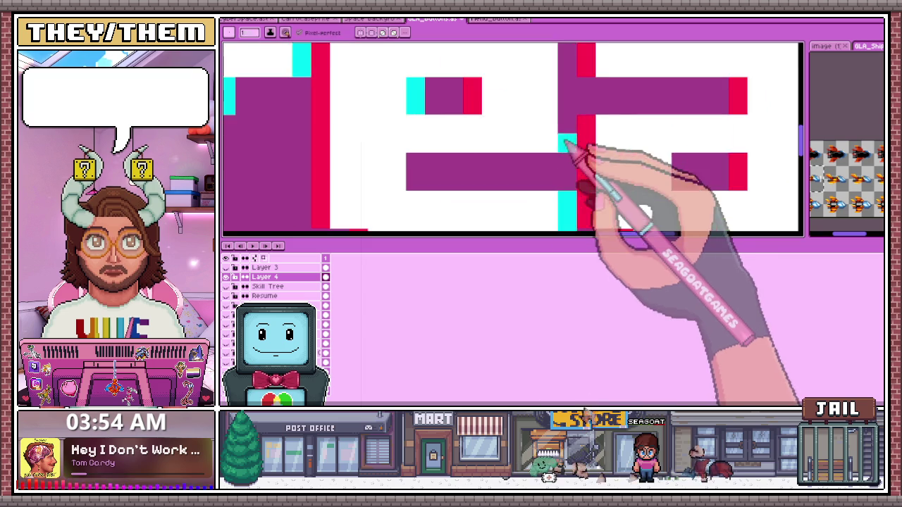
scroll(568, 133, down, 2)
scroll(571, 113, up, 2)
scroll(559, 182, down, 1)
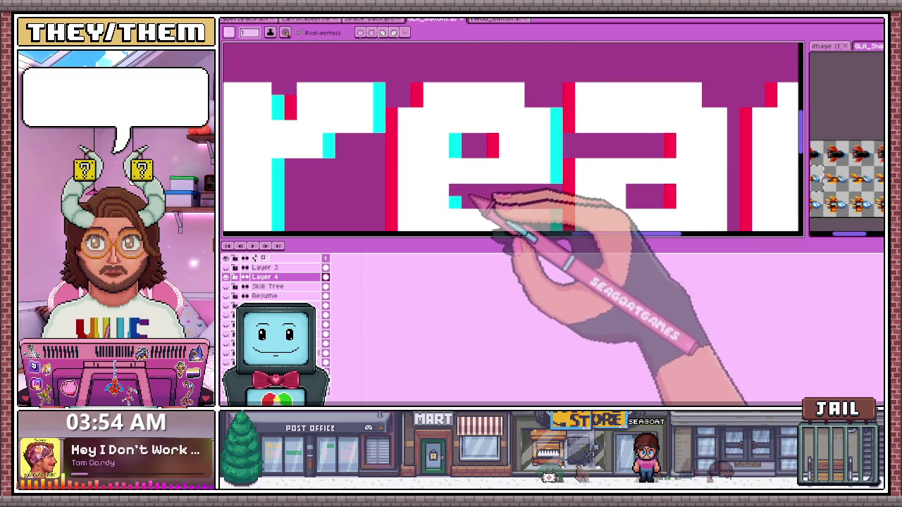
scroll(543, 121, down, 2)
scroll(546, 127, up, 2)
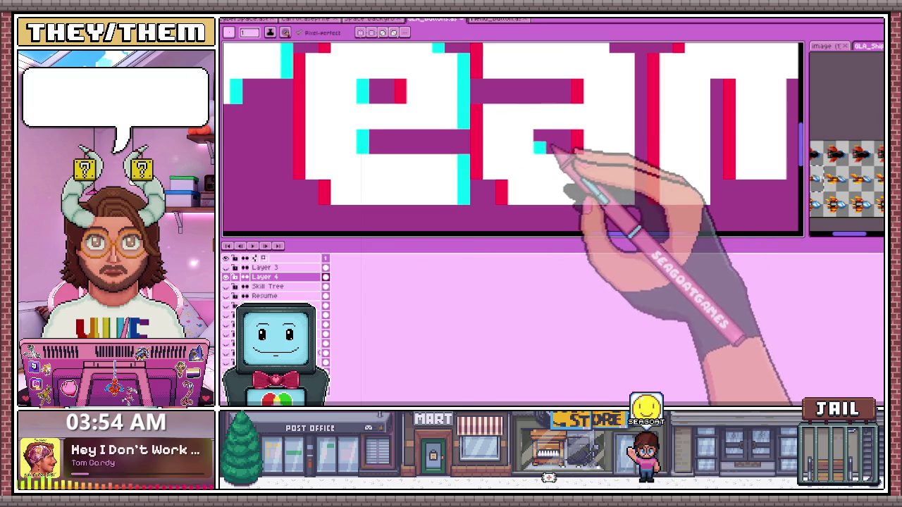
scroll(543, 149, down, 2)
scroll(564, 161, up, 2)
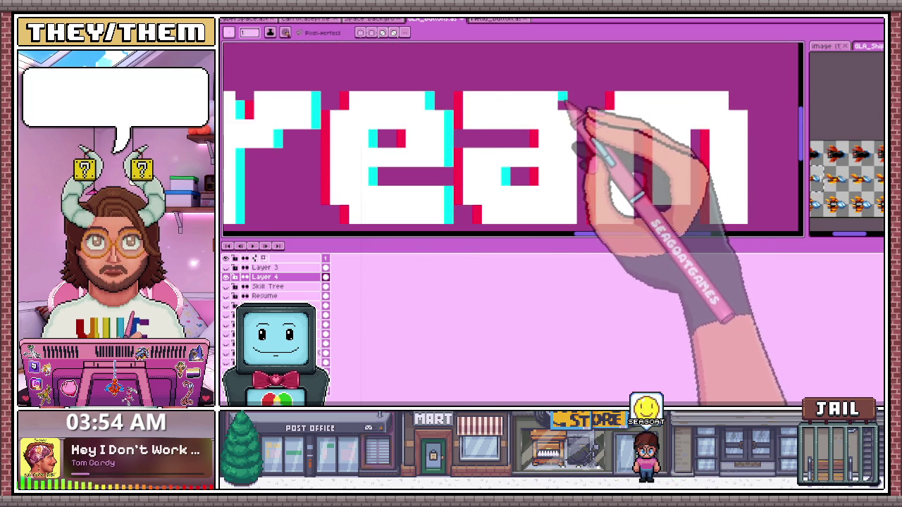
scroll(562, 96, down, 1)
scroll(523, 101, up, 1)
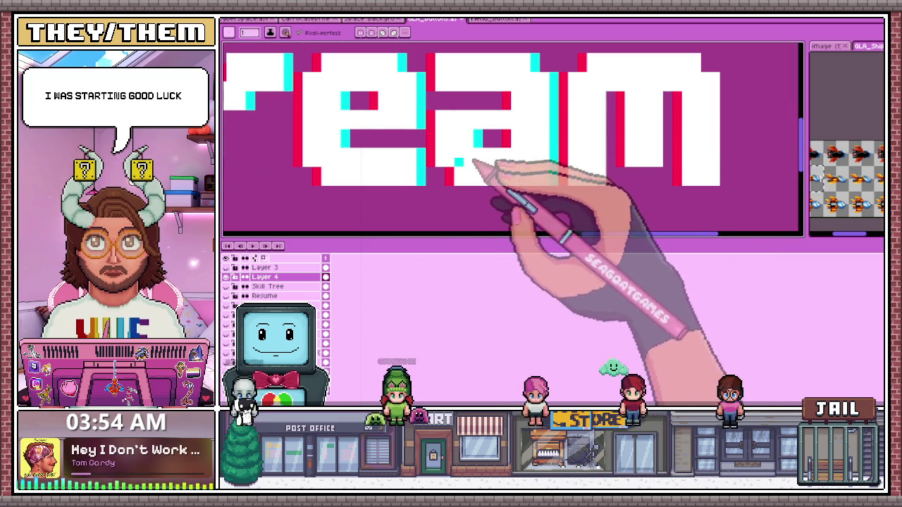
scroll(535, 169, up, 1)
scroll(522, 141, up, 1)
scroll(525, 183, down, 2)
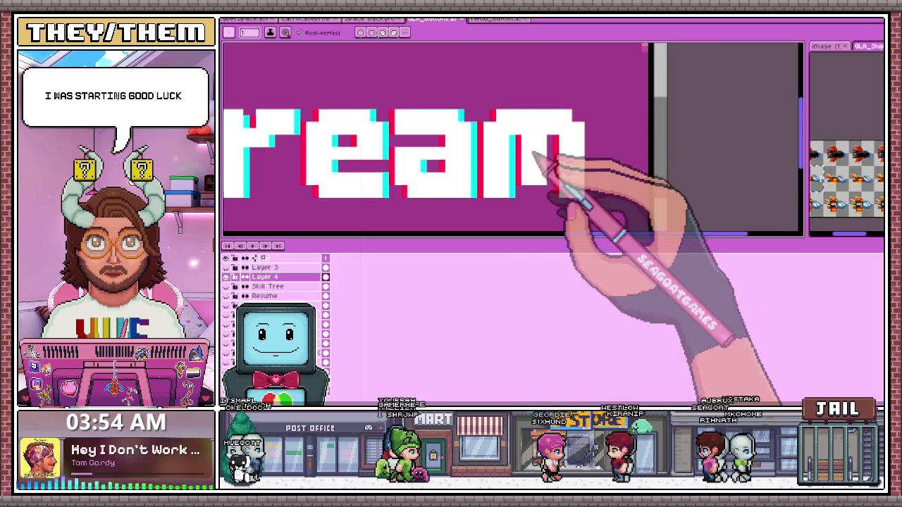
scroll(543, 148, up, 2)
scroll(560, 138, down, 1)
scroll(570, 151, up, 1)
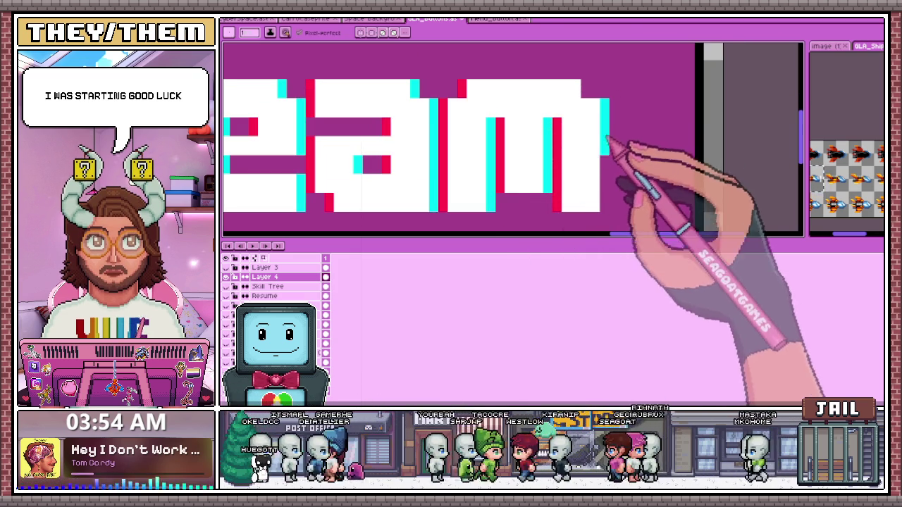
scroll(599, 102, down, 1)
scroll(577, 148, down, 2)
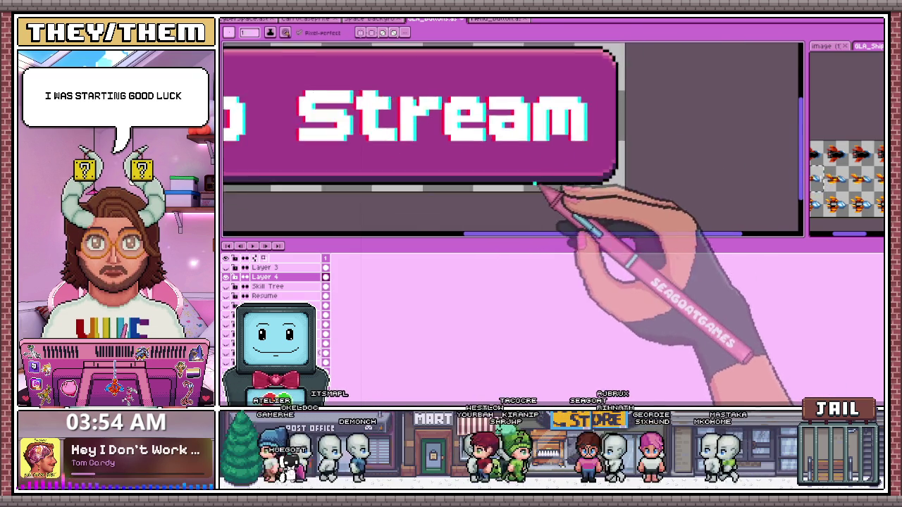
scroll(505, 172, down, 1)
scroll(381, 152, up, 2)
scroll(317, 144, up, 1)
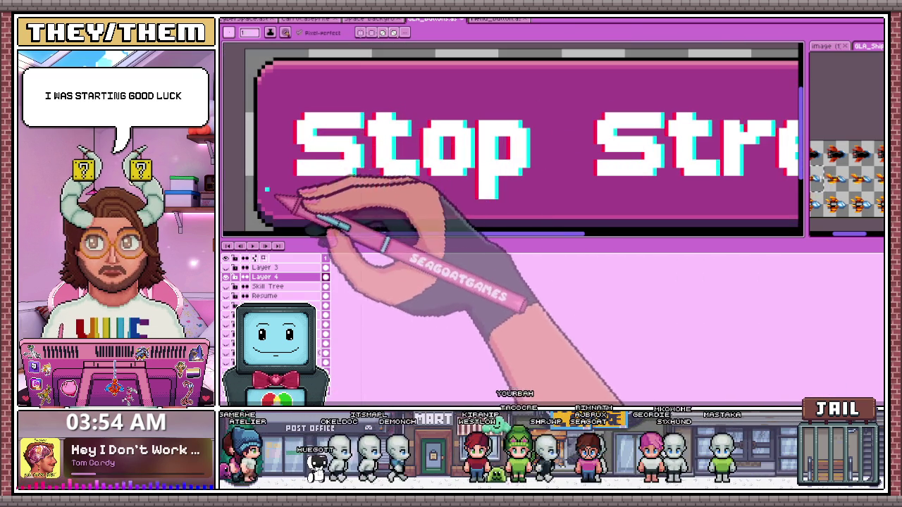
Marquee-select the leading 'Sto' letters on the text layer
key(m)
drag(278, 110, 366, 177)
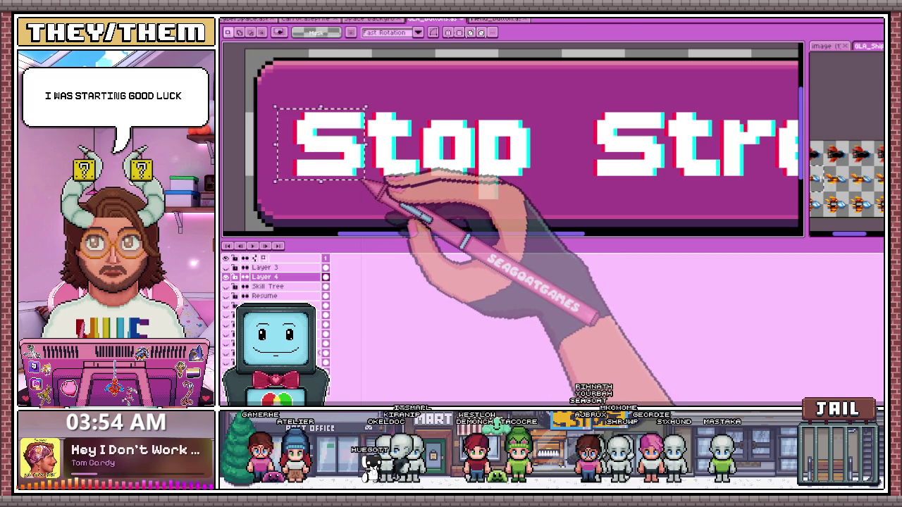
drag(267, 101, 421, 188)
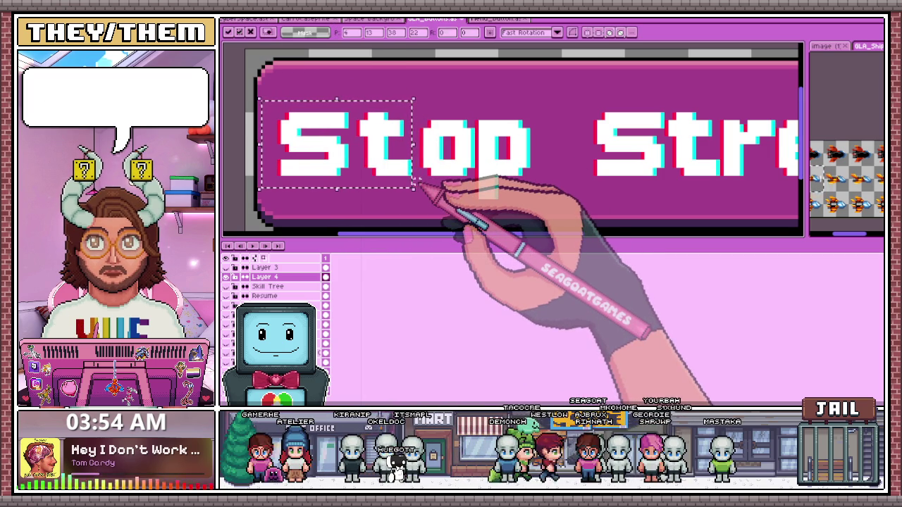
drag(267, 100, 472, 205)
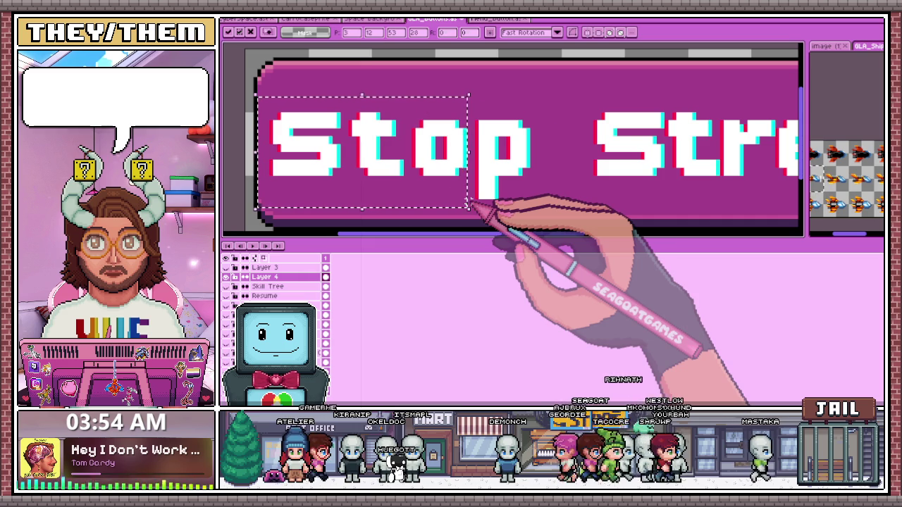
scroll(493, 176, down, 3)
scroll(535, 109, up, 3)
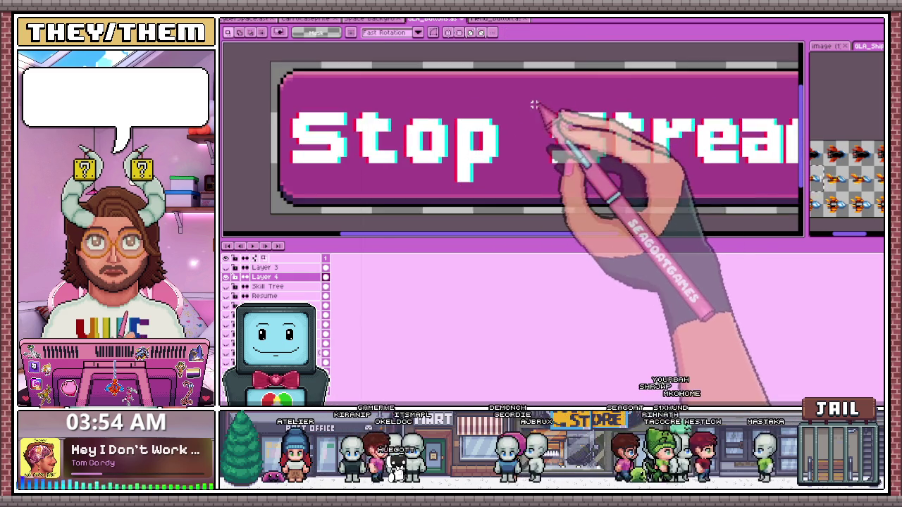
scroll(563, 113, down, 2)
scroll(634, 141, up, 1)
scroll(669, 155, up, 1)
scroll(587, 182, down, 3)
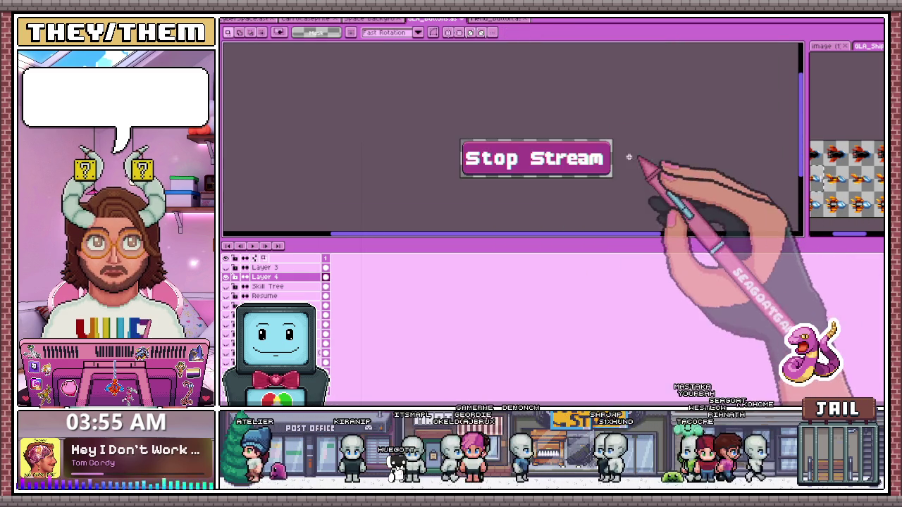
scroll(627, 162, up, 3)
scroll(547, 107, up, 1)
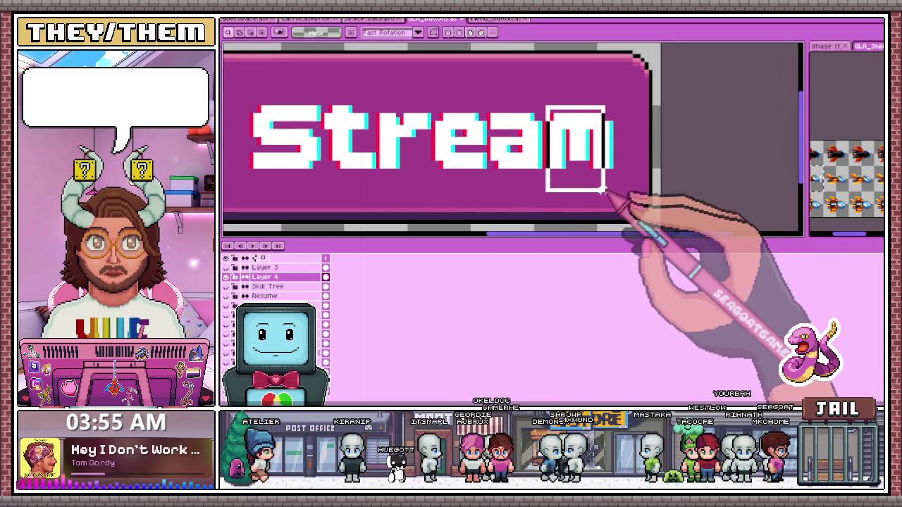
Select and shift the 'ream' and leading 'S' of Stream to re-space the word
mouse_move(547, 108)
mouse_down()
mouse_move(564, 158)
mouse_move(634, 193)
mouse_up()
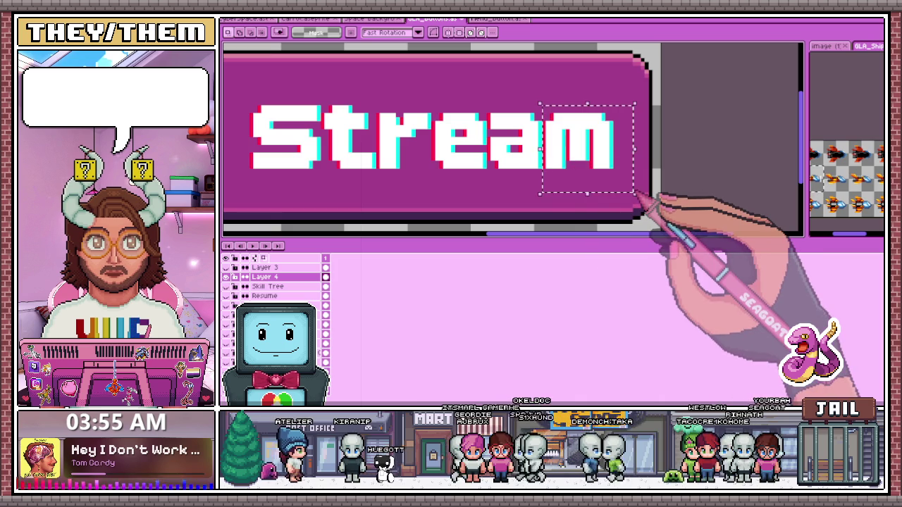
key(b)
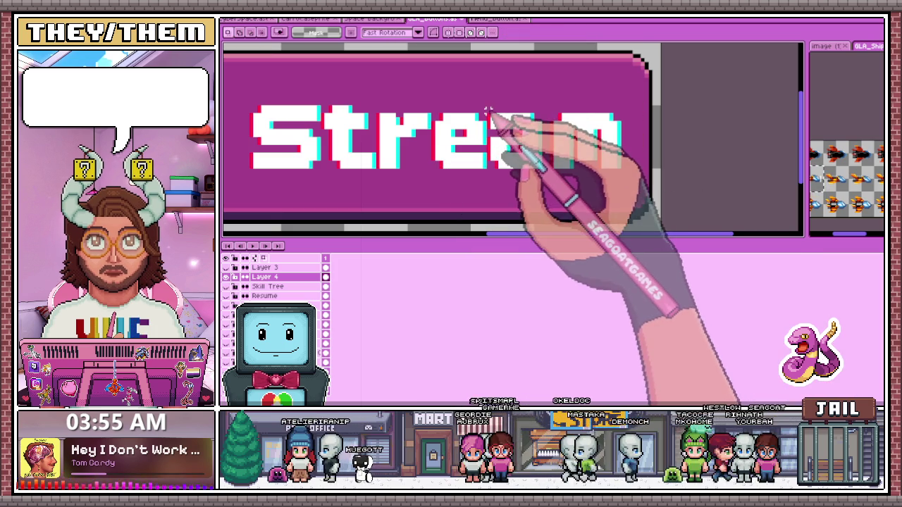
drag(486, 99, 634, 190)
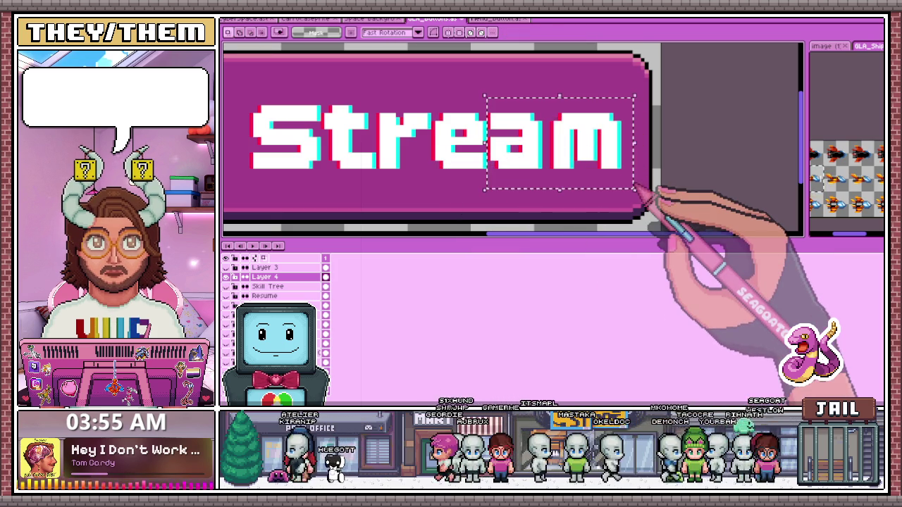
key(b)
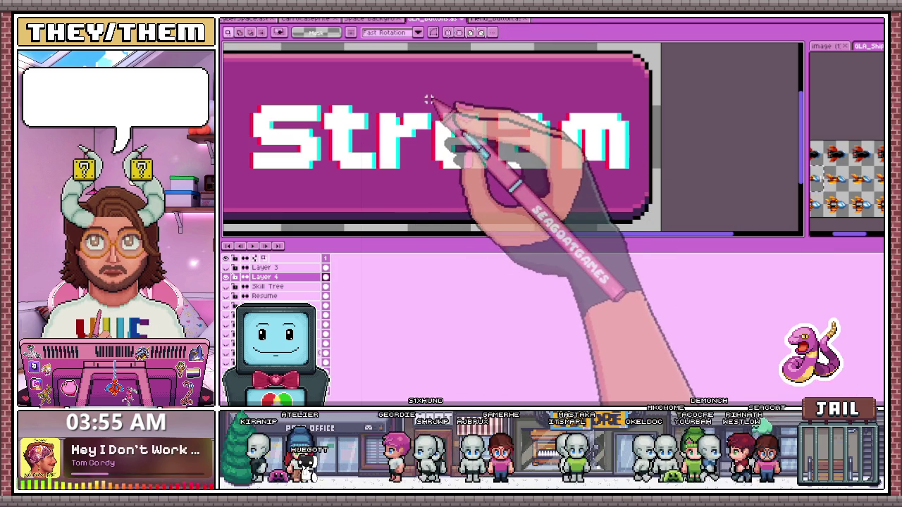
mouse_move(432, 101)
mouse_down()
mouse_move(548, 194)
mouse_move(657, 196)
mouse_up()
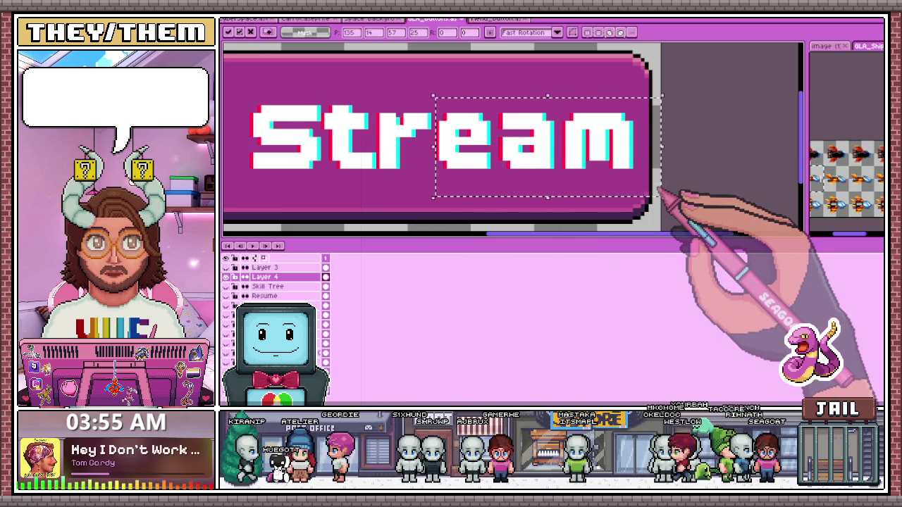
drag(375, 94, 661, 209)
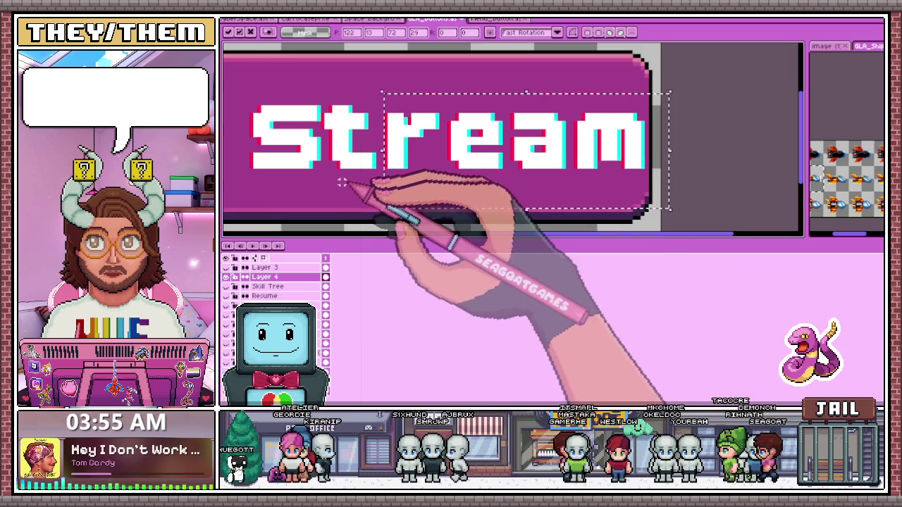
scroll(331, 114, down, 2)
scroll(330, 113, up, 2)
drag(272, 95, 333, 170)
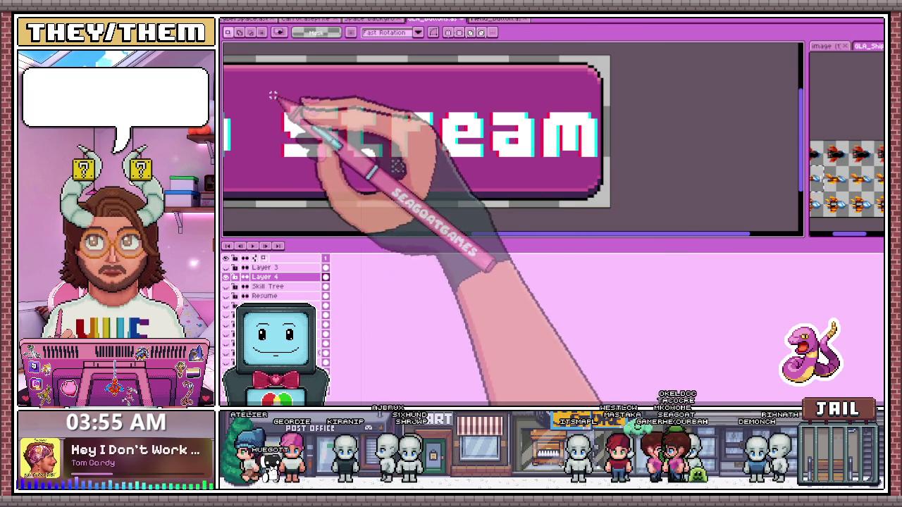
drag(272, 95, 338, 162)
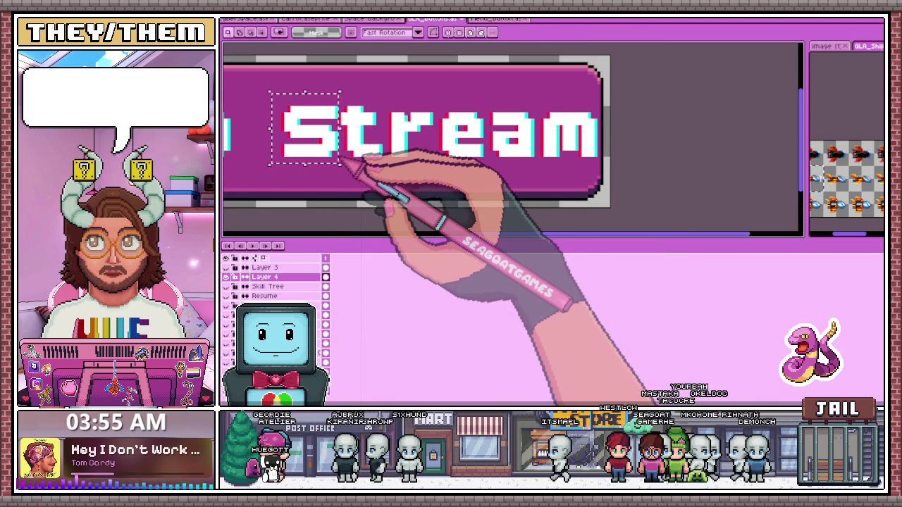
scroll(341, 166, down, 2)
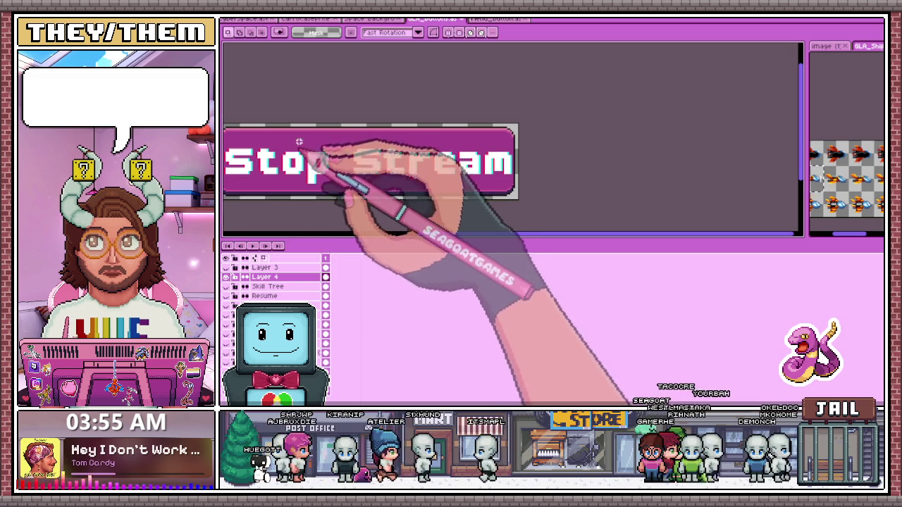
Preview the Outline effect and cancel it without applying
key(shift+o)
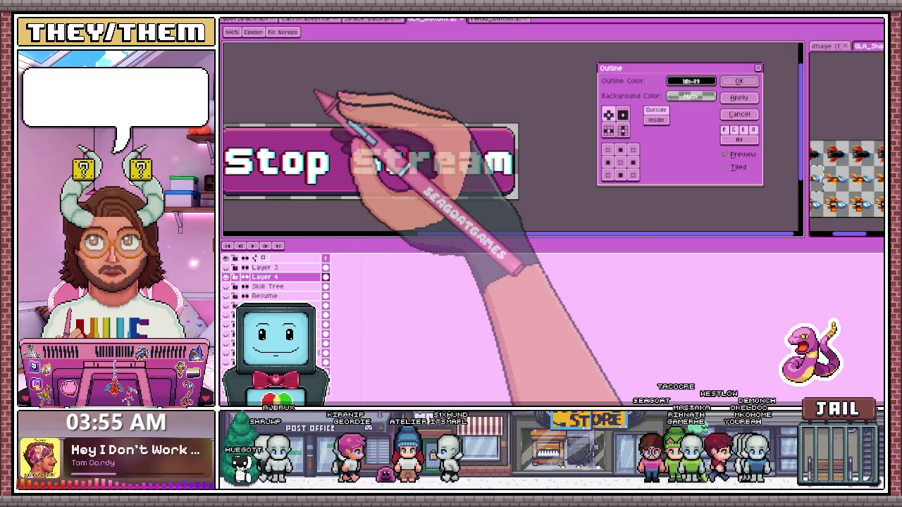
scroll(570, 133, down, 2)
scroll(470, 156, up, 2)
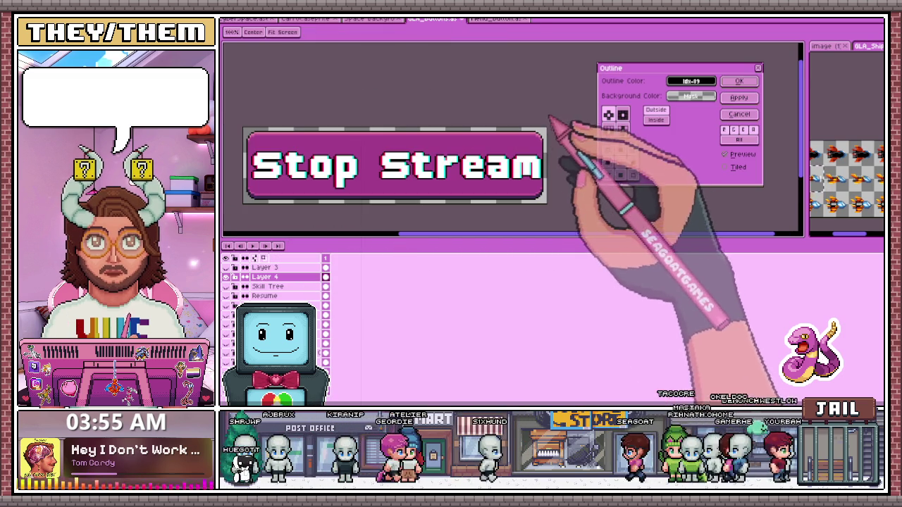
click(758, 69)
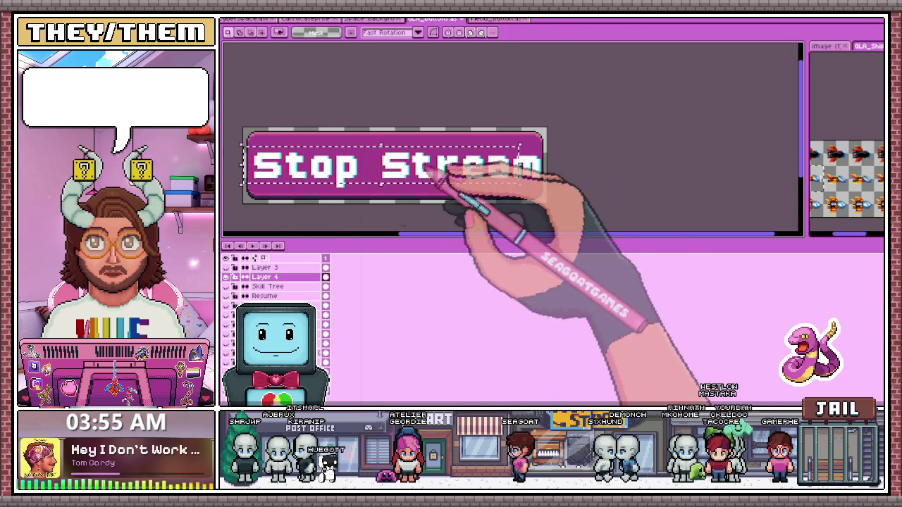
Select the whole Stop Stream text, then drop the selection
key(ctrl+t)
scroll(250, 155, up, 1)
scroll(242, 169, up, 1)
scroll(302, 177, down, 3)
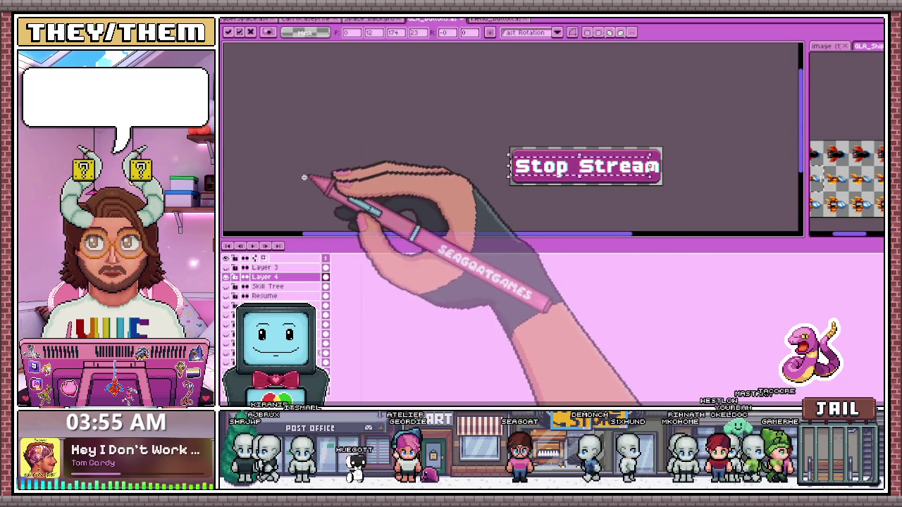
key(Return)
scroll(366, 225, up, 2)
Hide the pink button layer and apply the Outline effect to Stop Stream
click(227, 267)
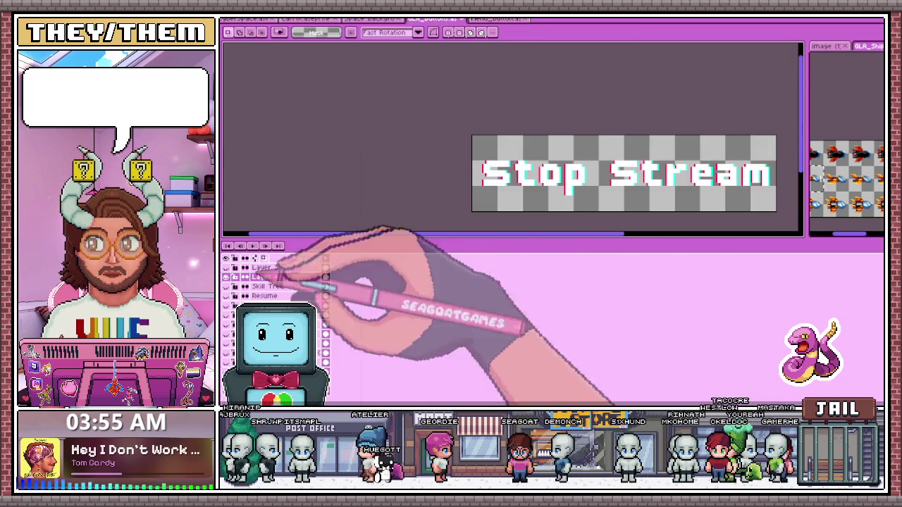
scroll(482, 211, down, 2)
scroll(557, 208, up, 2)
key(shift+o)
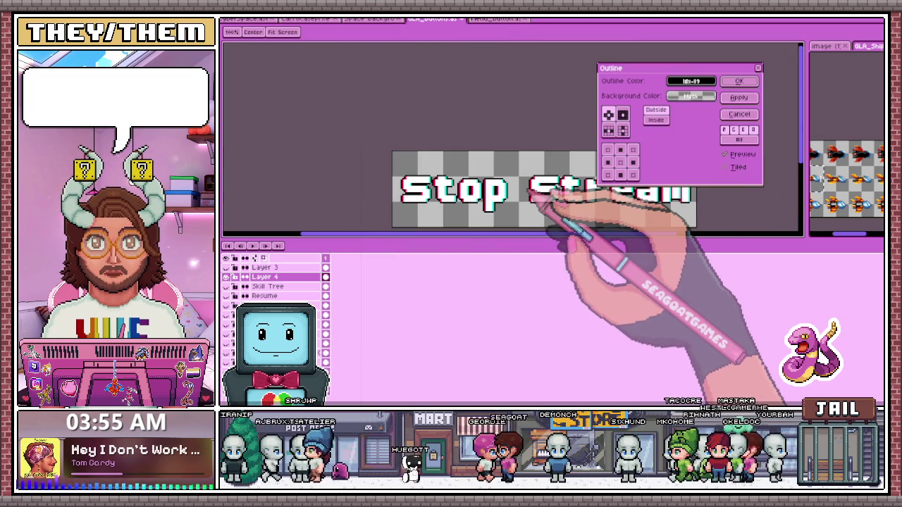
click(738, 81)
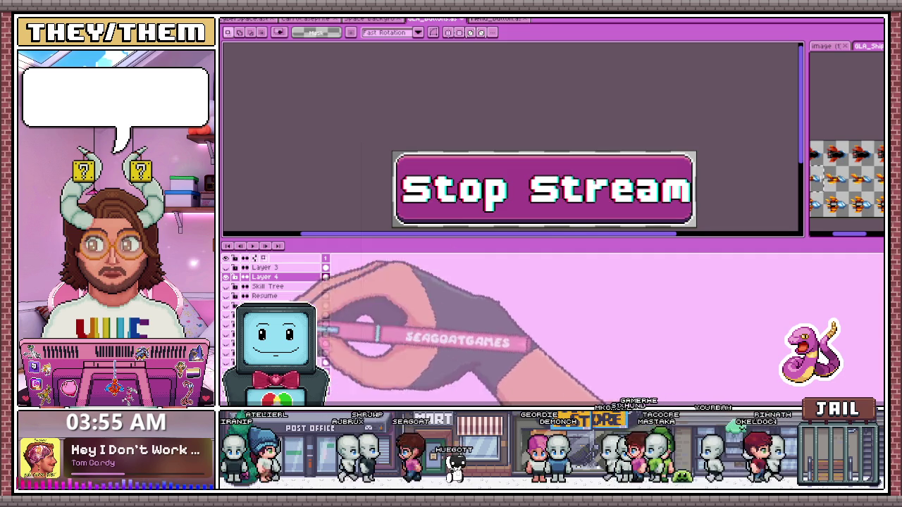
Select and nudge the S, o and p of Stop to even out spacing
scroll(422, 210, up, 2)
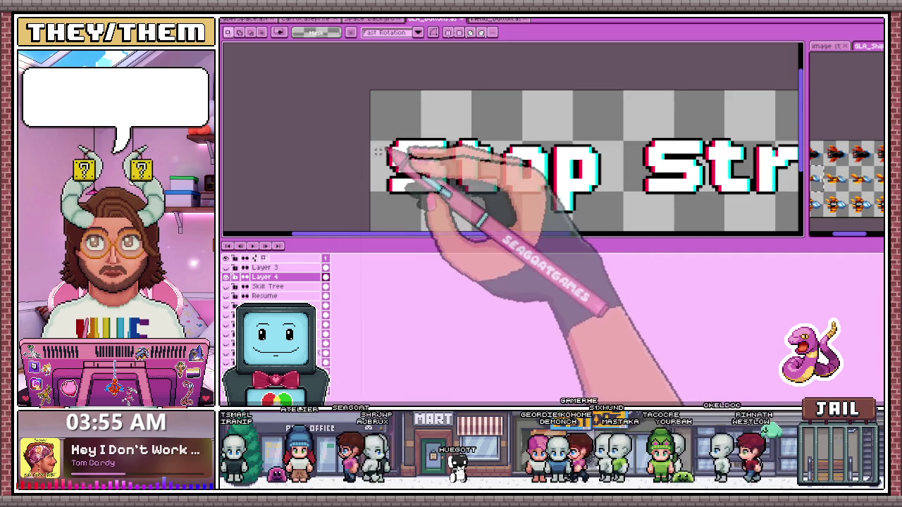
scroll(420, 172, up, 2)
drag(370, 123, 482, 224)
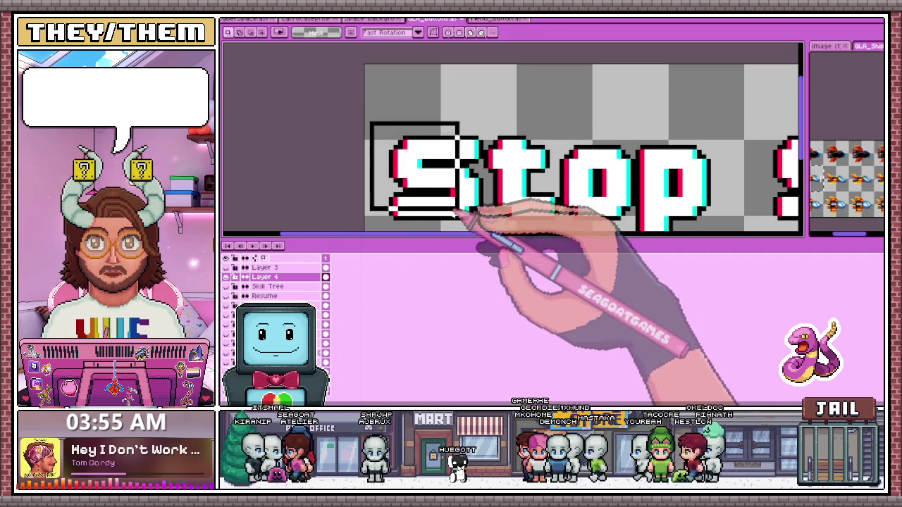
scroll(494, 205, down, 1)
scroll(536, 169, down, 1)
scroll(563, 177, up, 2)
drag(501, 110, 638, 224)
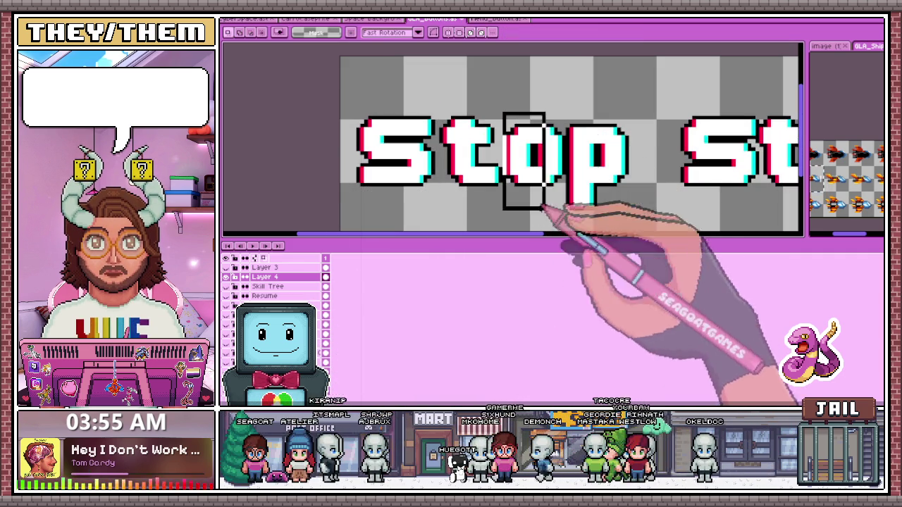
scroll(556, 176, down, 1)
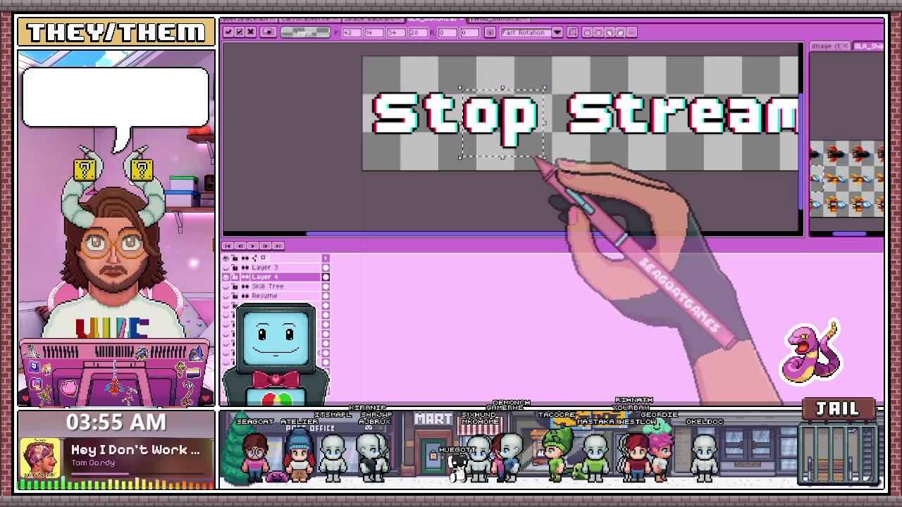
key(ctrl+d)
scroll(532, 158, up, 1)
scroll(486, 146, up, 1)
drag(478, 145, 543, 50)
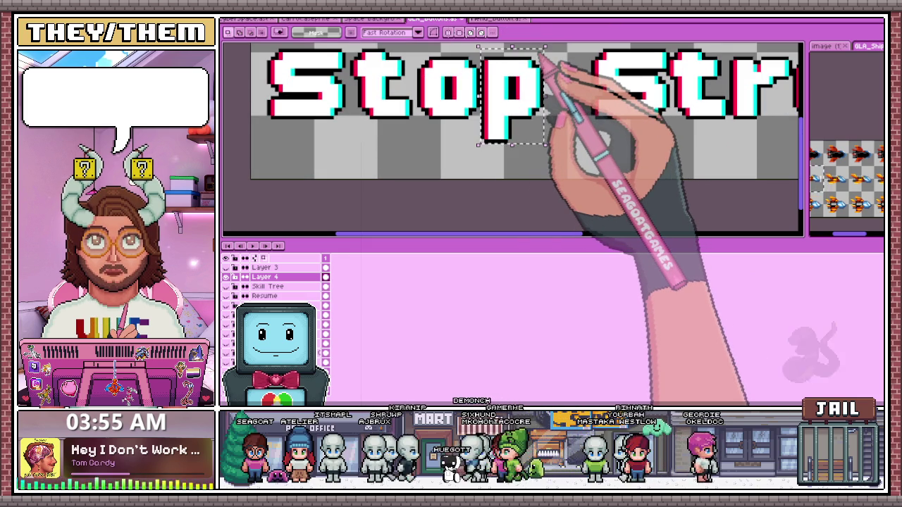
scroll(493, 105, down, 2)
scroll(514, 191, down, 1)
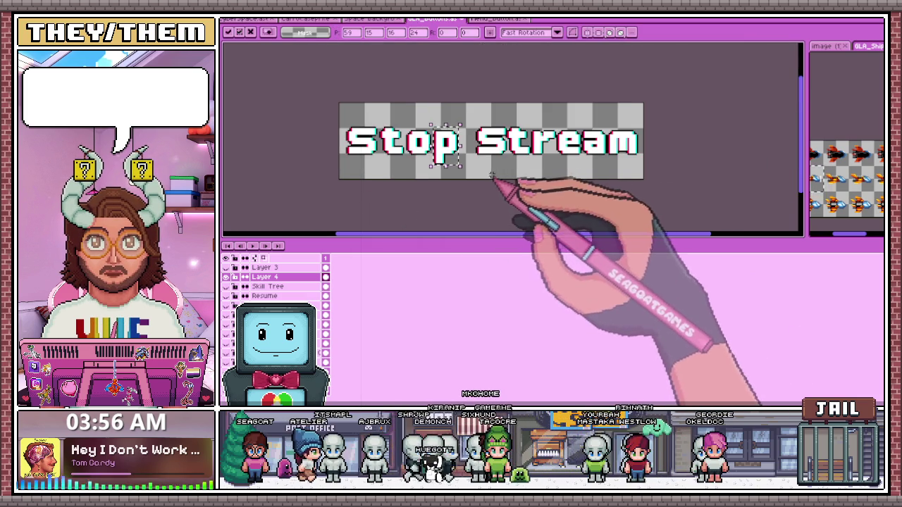
scroll(499, 165, up, 1)
scroll(449, 92, up, 2)
Reposition the S, St and eam of Stream, then select the whole word Stop
drag(448, 92, 539, 178)
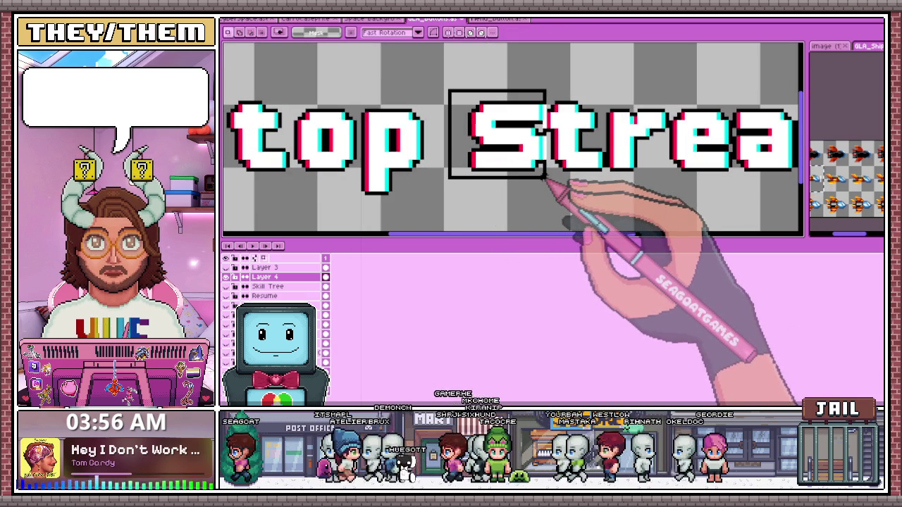
scroll(543, 141, down, 2)
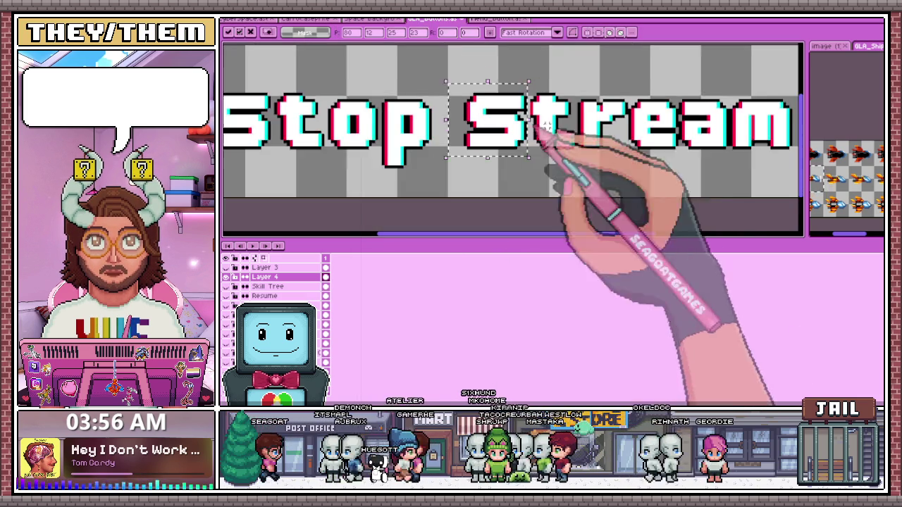
scroll(600, 125, up, 2)
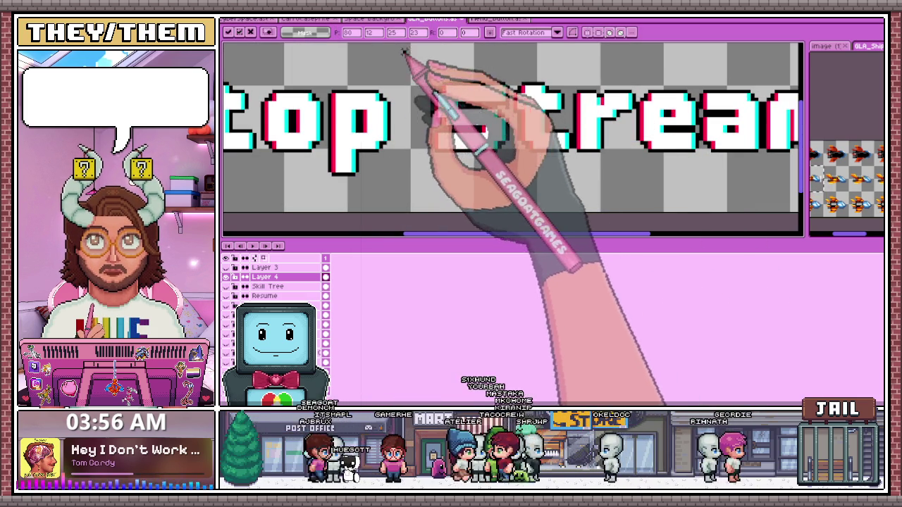
drag(410, 65, 574, 176)
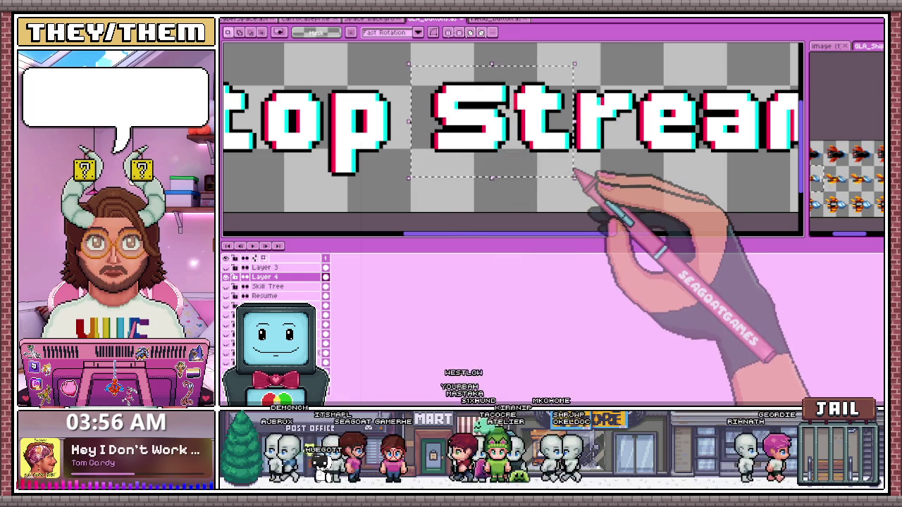
scroll(584, 177, down, 2)
scroll(493, 134, up, 2)
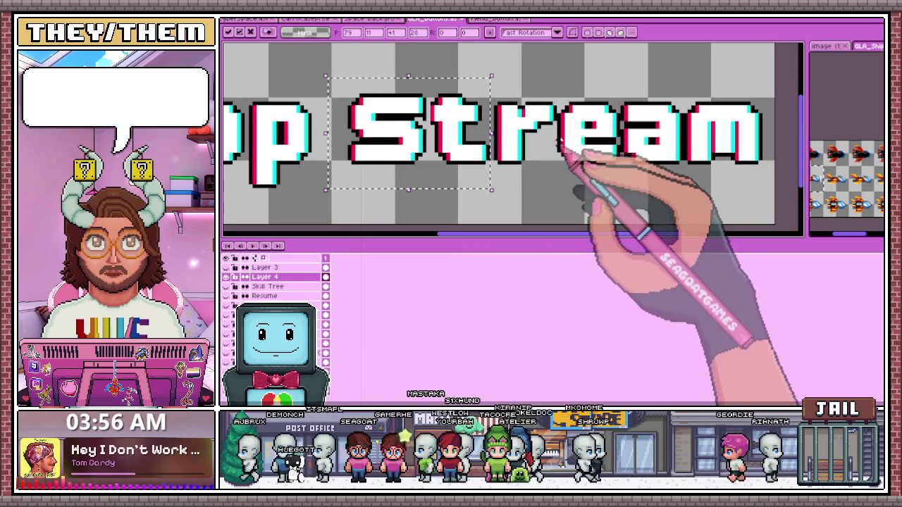
drag(558, 93, 770, 181)
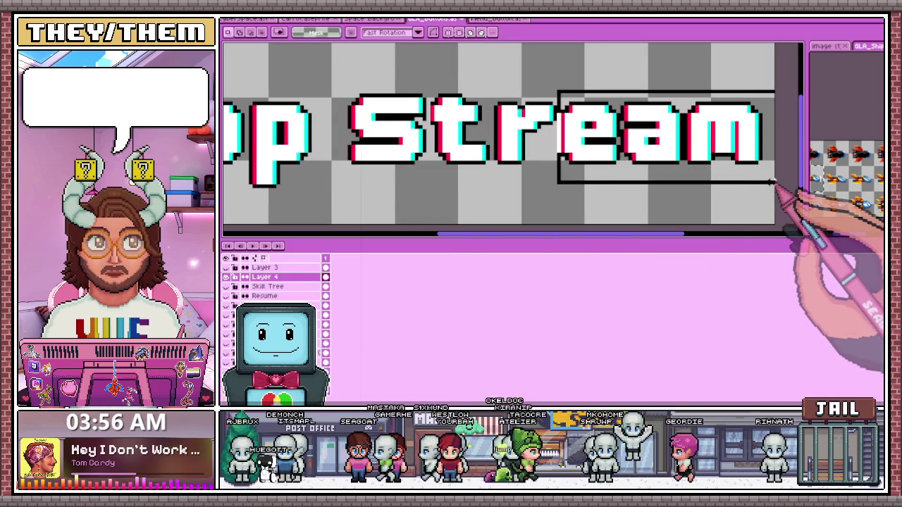
scroll(461, 179, down, 2)
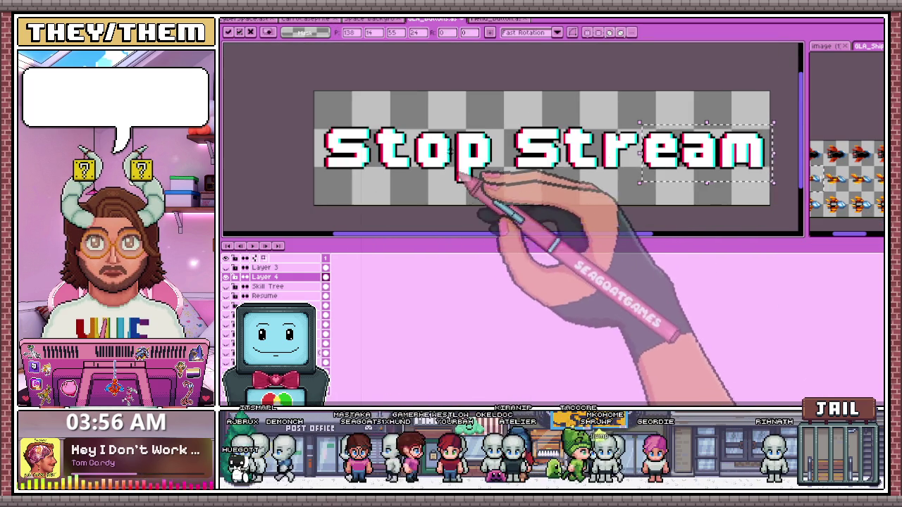
mouse_move(315, 111)
mouse_down()
mouse_move(491, 202)
mouse_move(498, 194)
mouse_up()
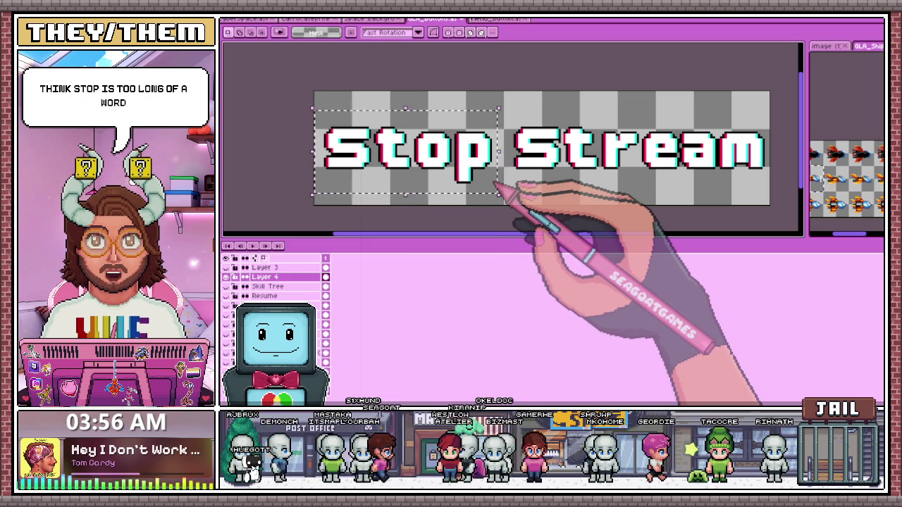
Tighten Stream by nudging 'Stre' one pixel left, then select the whole word to move it
scroll(368, 70, down, 1)
scroll(604, 137, up, 2)
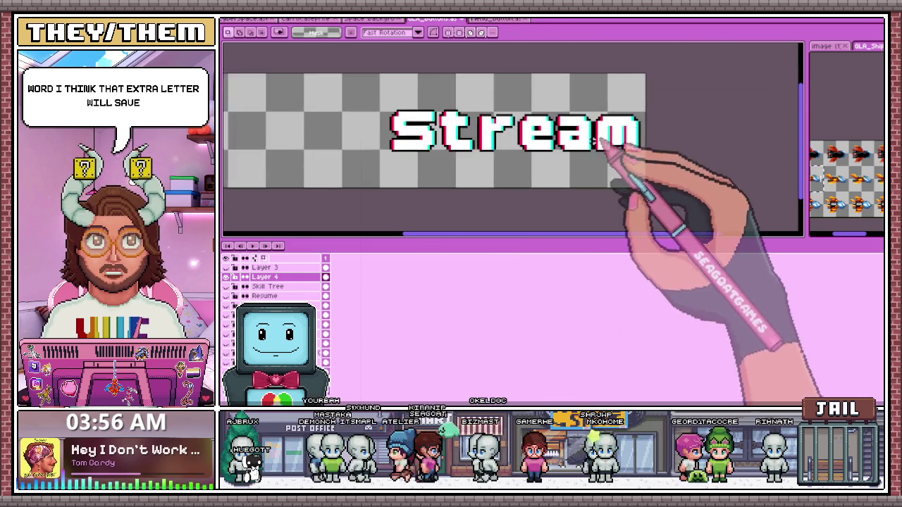
scroll(584, 131, up, 2)
mouse_move(549, 100)
mouse_down()
mouse_move(618, 191)
mouse_move(725, 191)
mouse_up()
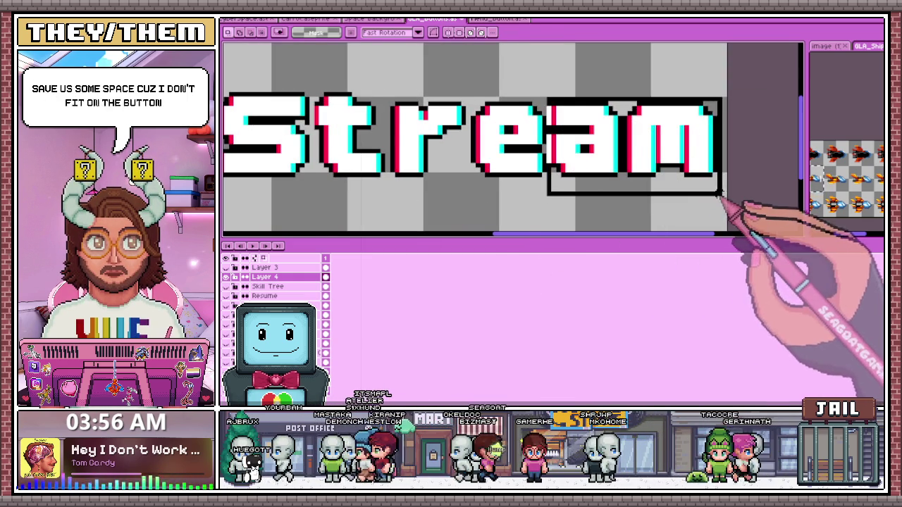
scroll(513, 197, down, 1)
drag(255, 83, 571, 208)
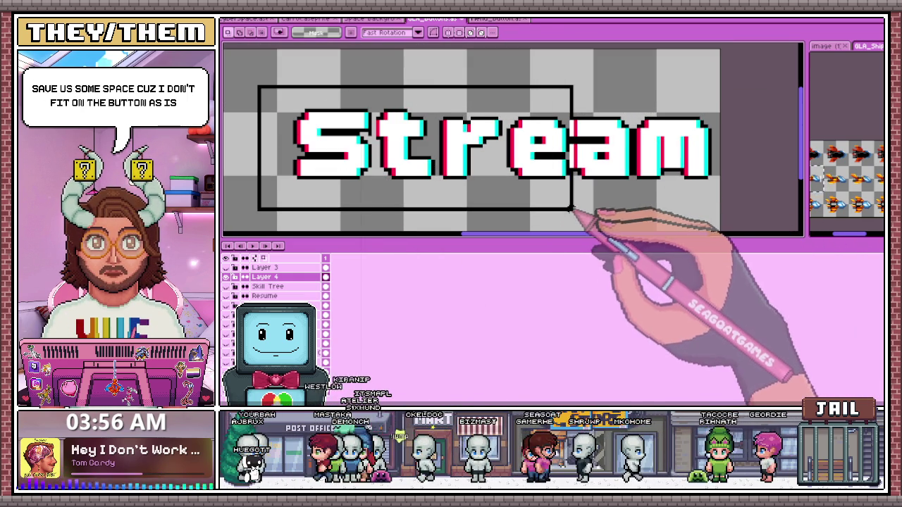
key(Left)
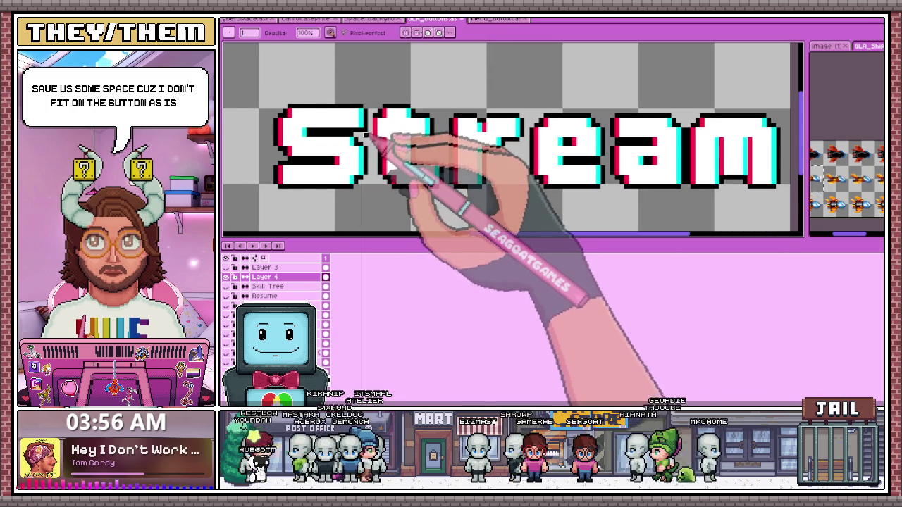
scroll(373, 144, down, 1)
drag(279, 96, 580, 198)
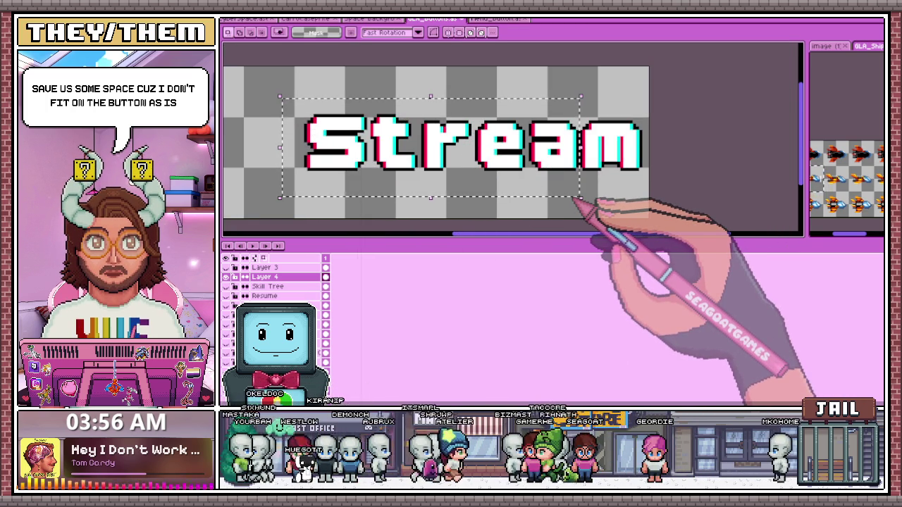
scroll(576, 176, down, 2)
scroll(398, 143, up, 1)
Add the white BoldPixels word 'End' and place it left of Stream
key(i)
text(End)
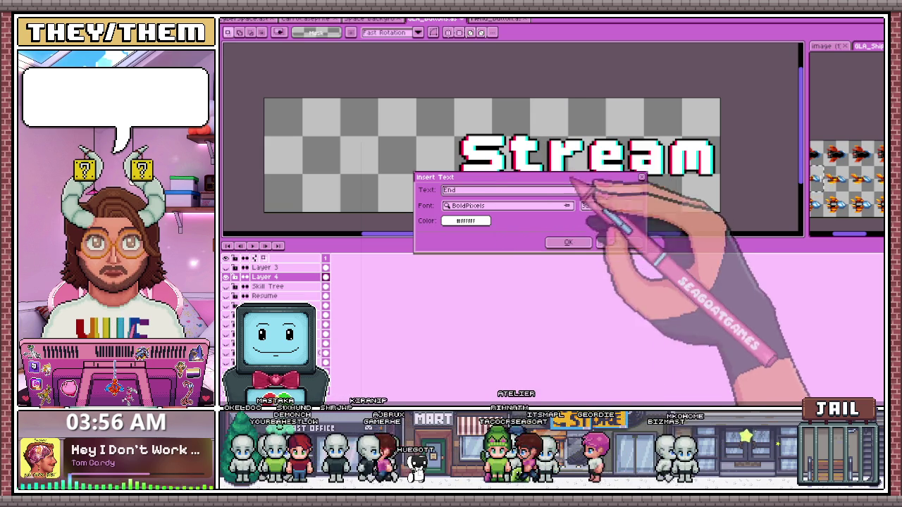
click(568, 242)
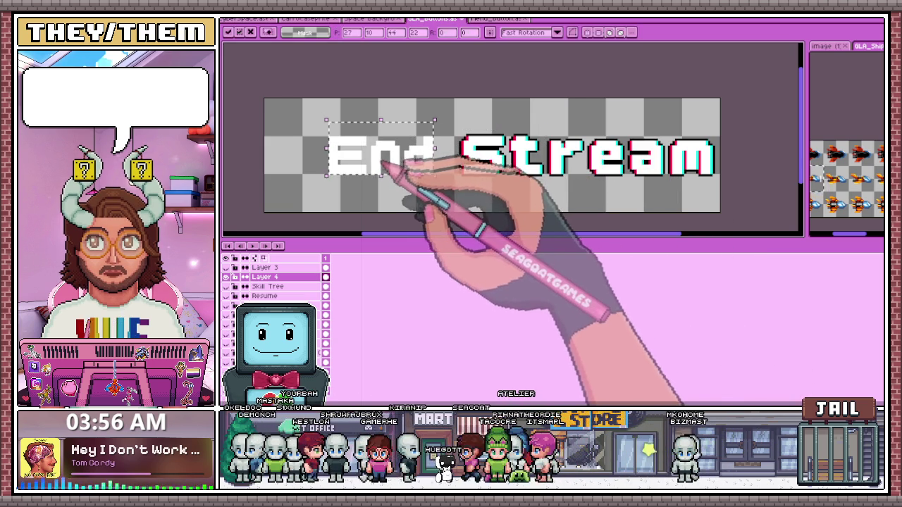
click(435, 199)
scroll(435, 200, up, 2)
Switch to the pencil and zoom in on the End letters
scroll(437, 194, down, 1)
scroll(440, 186, down, 2)
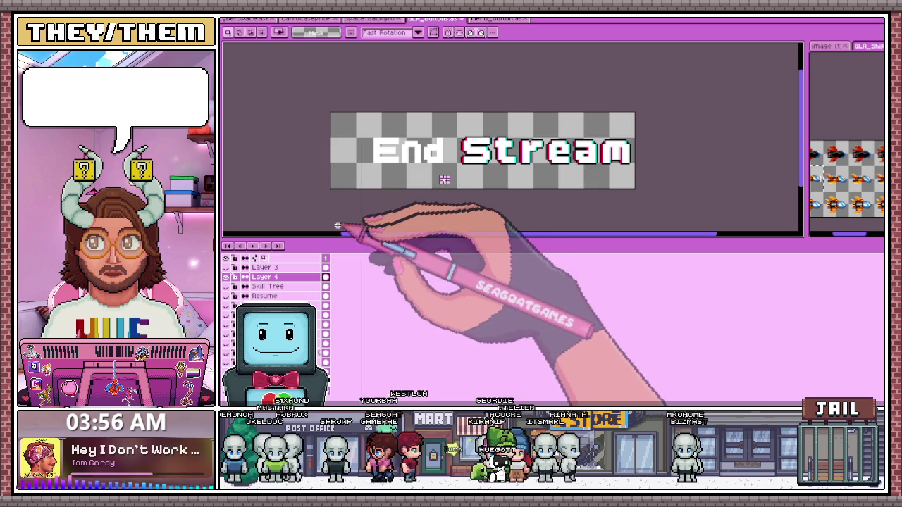
key(b)
scroll(363, 128, up, 2)
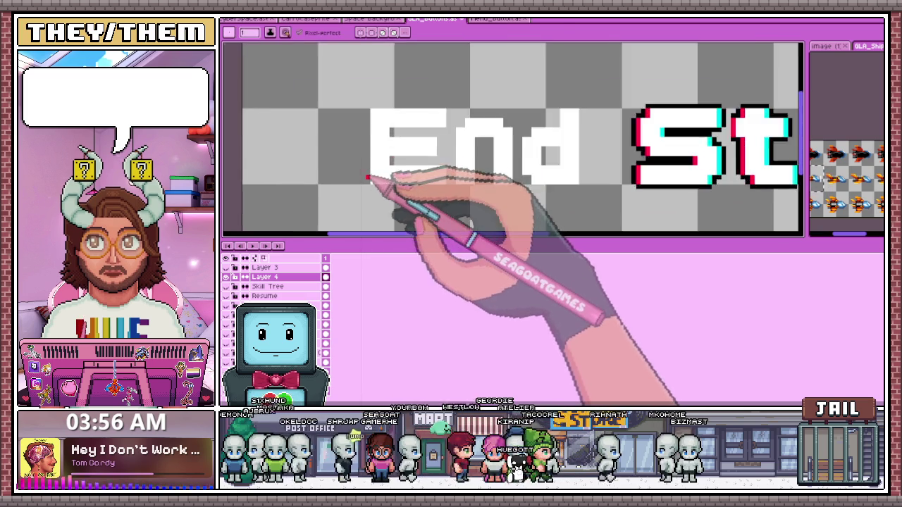
scroll(372, 177, up, 1)
scroll(369, 181, up, 1)
scroll(368, 91, up, 1)
scroll(371, 106, down, 1)
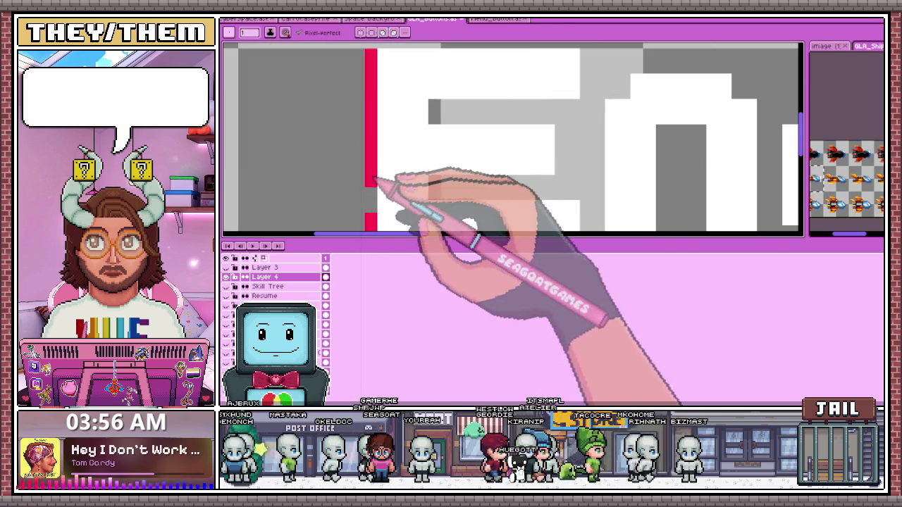
scroll(384, 187, down, 1)
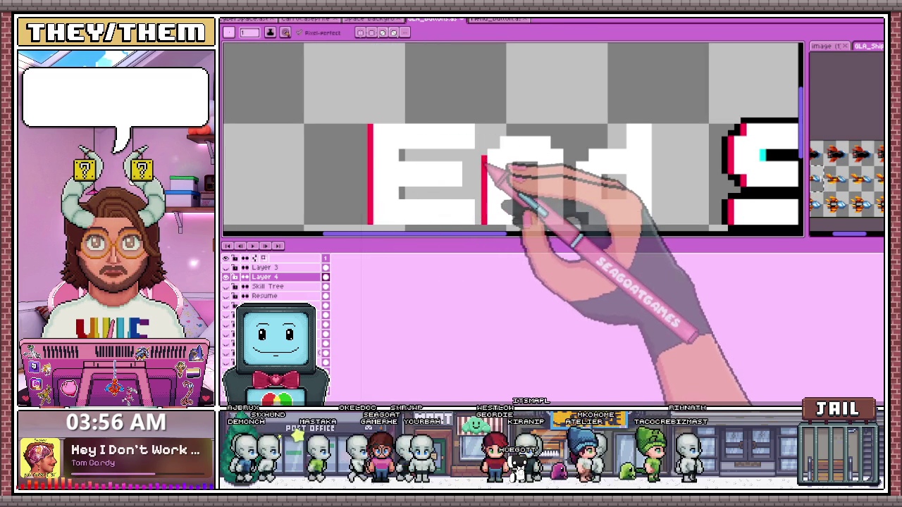
scroll(491, 148, down, 1)
scroll(507, 156, up, 1)
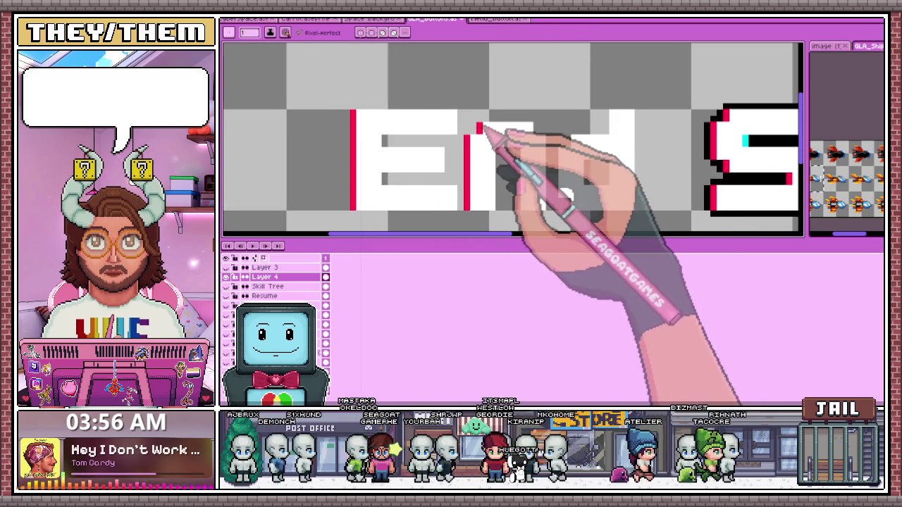
scroll(556, 210, up, 2)
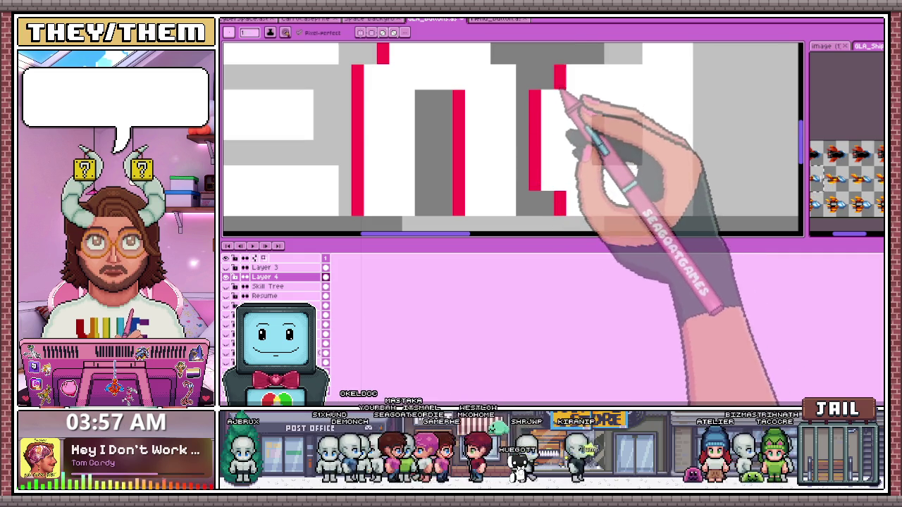
scroll(572, 159, down, 3)
scroll(574, 148, up, 2)
scroll(596, 141, down, 2)
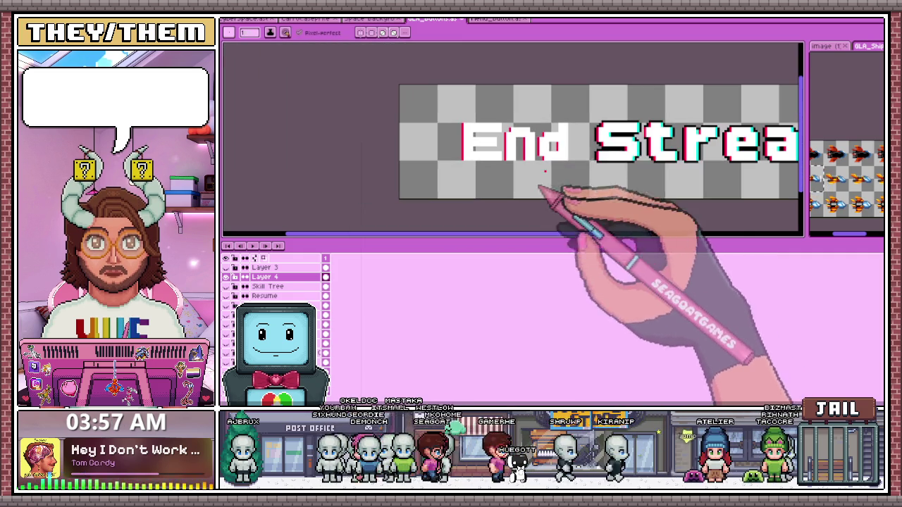
Sample a colour from the artwork and draw cyan fringe pixels on End's letter edges
key(alt)
scroll(542, 147, up, 3)
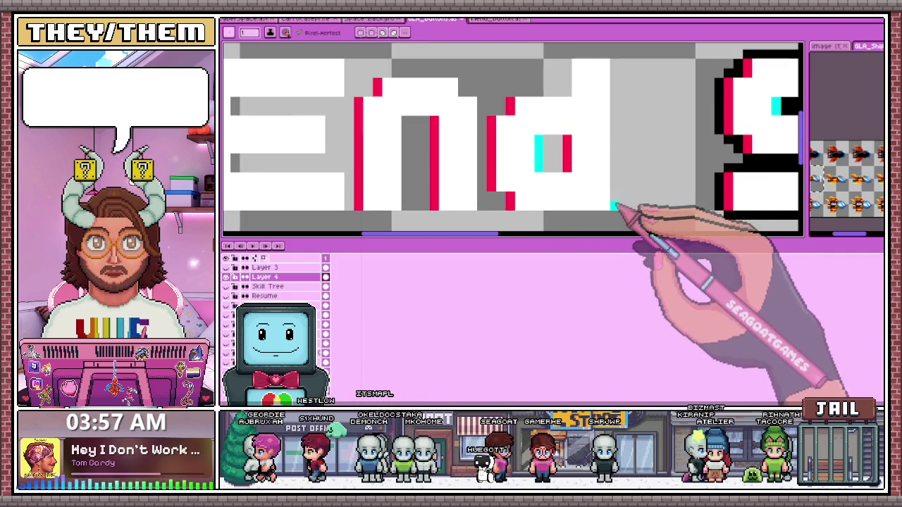
drag(615, 210, 614, 144)
click(489, 205)
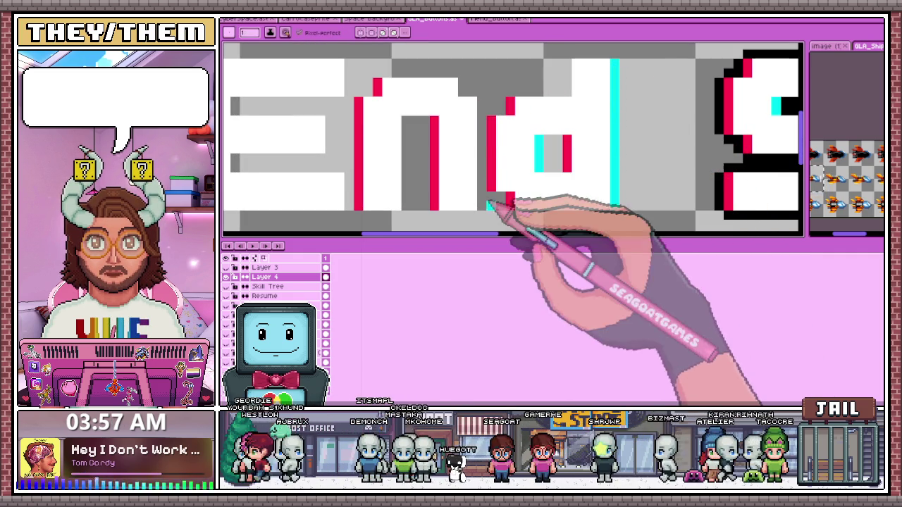
scroll(486, 95, down, 2)
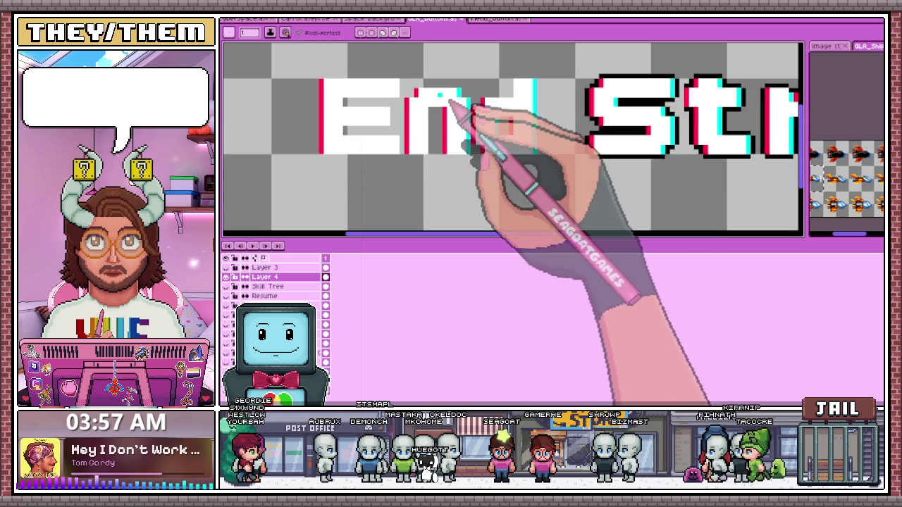
scroll(423, 93, up, 1)
scroll(423, 92, up, 1)
scroll(413, 91, up, 1)
scroll(402, 131, up, 1)
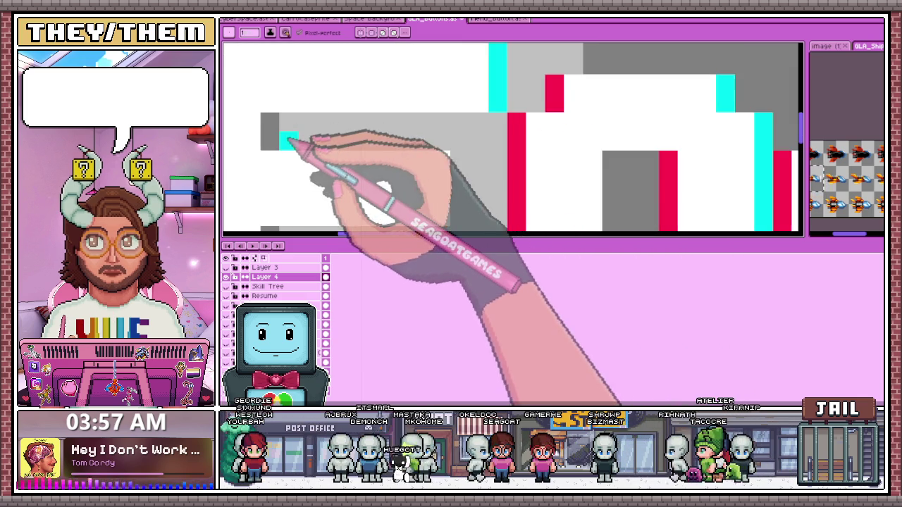
scroll(277, 125, down, 2)
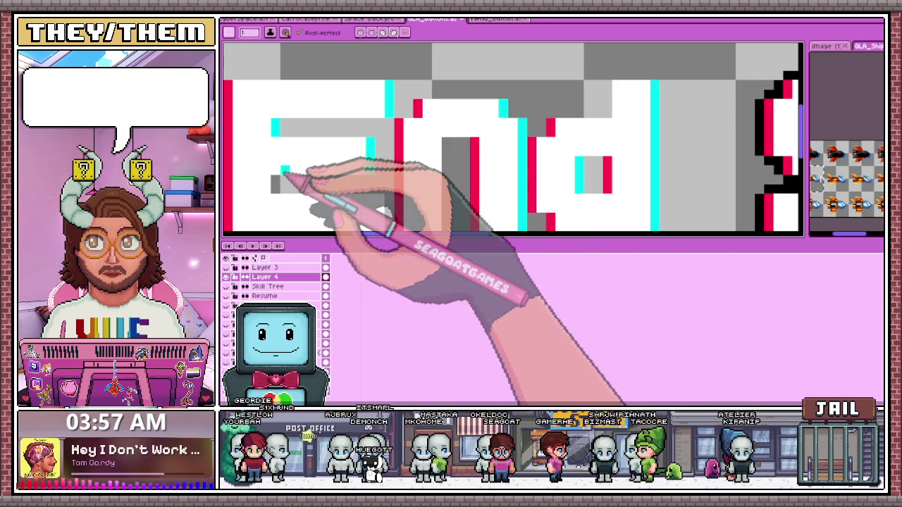
scroll(280, 181, down, 2)
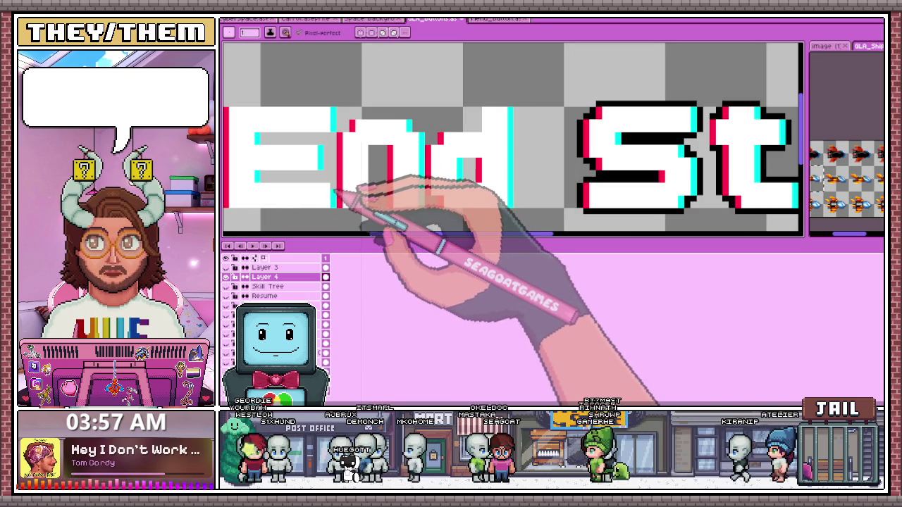
scroll(336, 187, down, 1)
key(m)
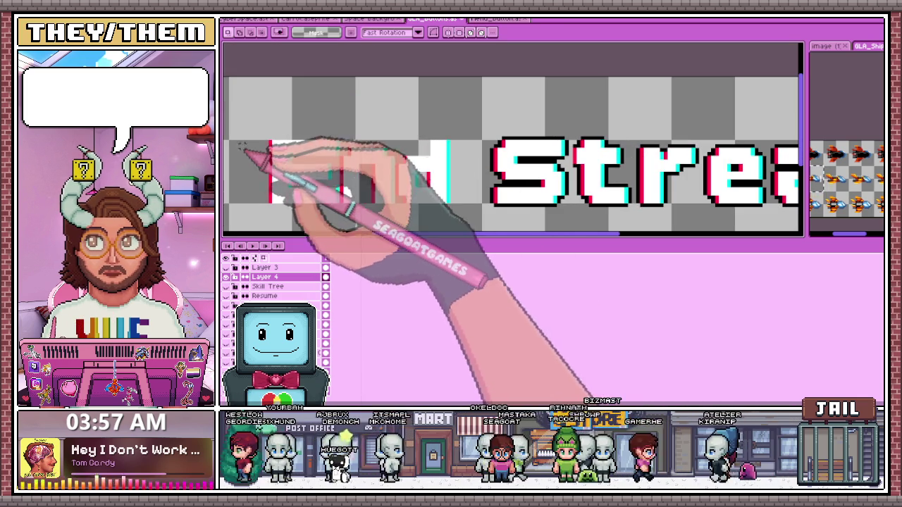
drag(258, 134, 338, 209)
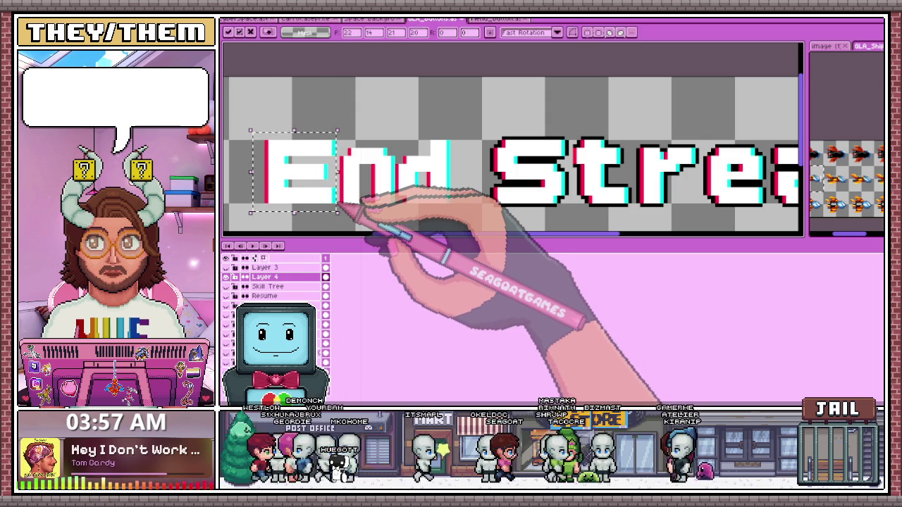
scroll(337, 204, down, 1)
scroll(352, 125, up, 1)
scroll(353, 124, up, 1)
key(u)
drag(277, 73, 468, 192)
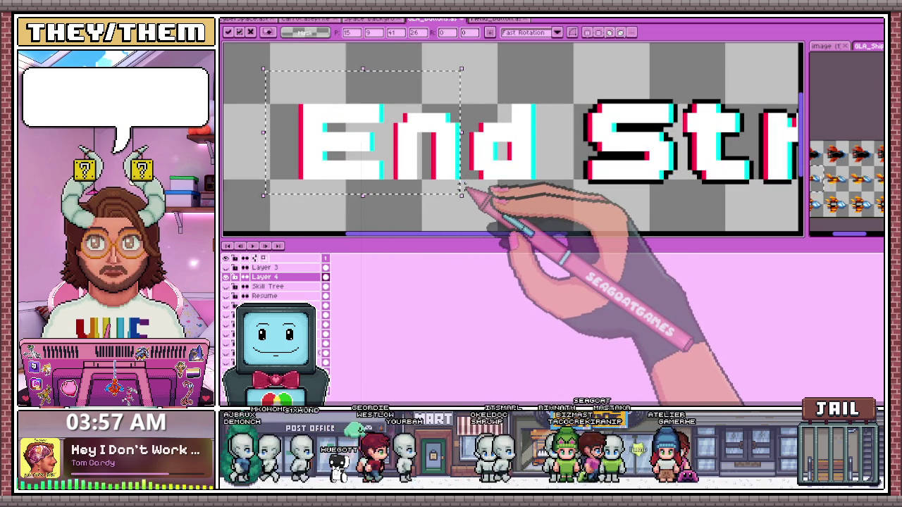
key(ctrl+d)
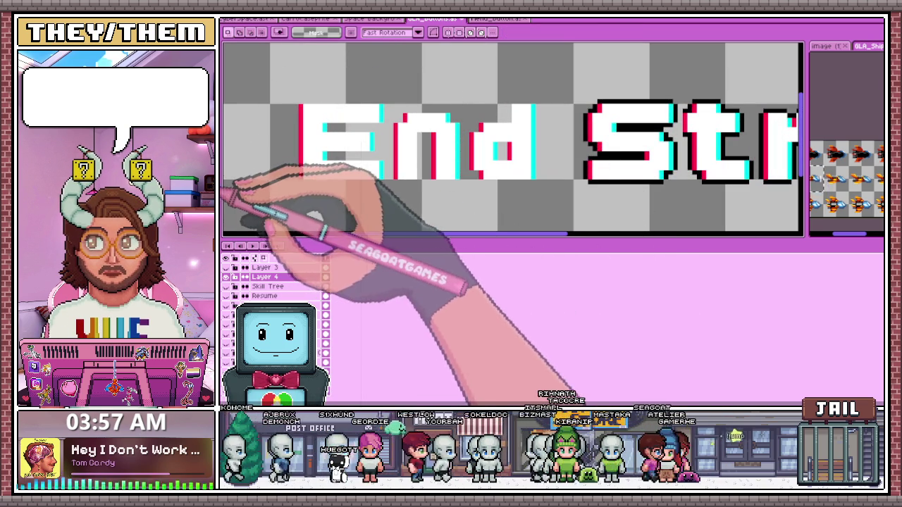
key(b)
scroll(298, 176, up, 1)
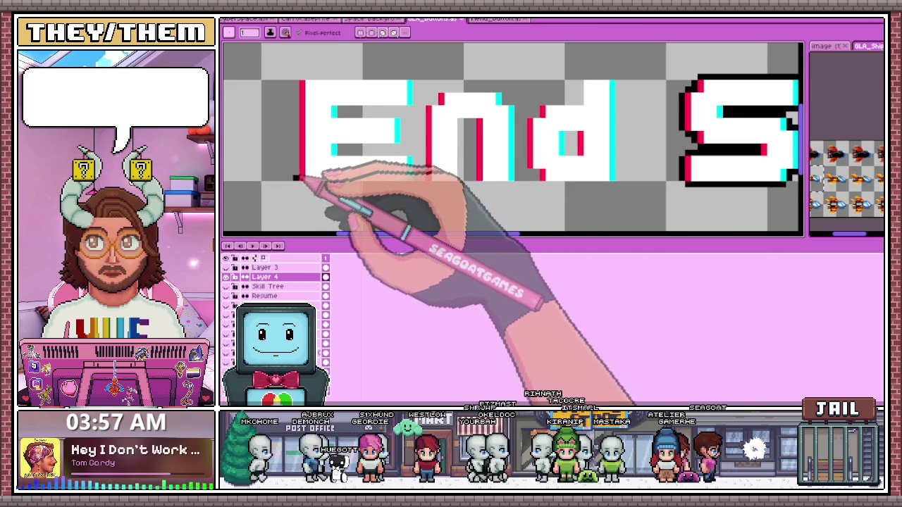
Draw black outline lines along the E's left edge, top and upper inner edge
drag(294, 138, 293, 90)
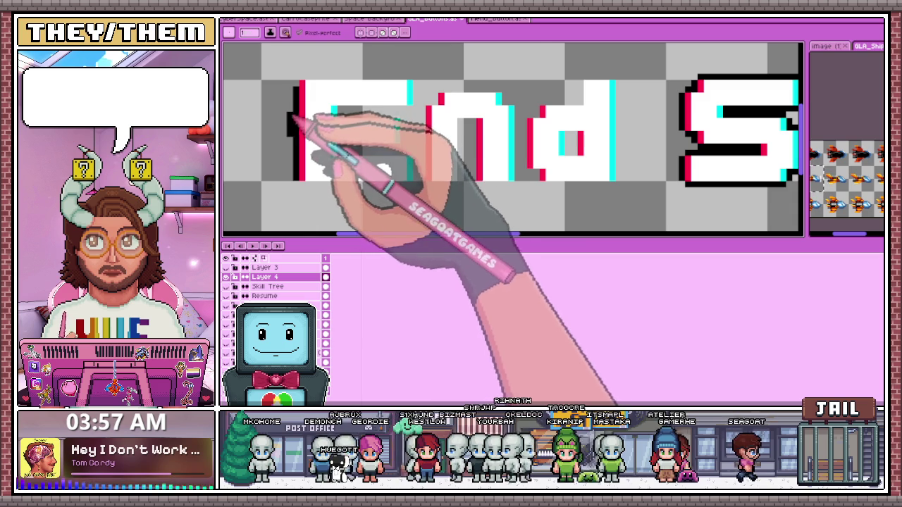
scroll(303, 106, up, 1)
drag(298, 73, 426, 68)
key(ctrl+z)
drag(363, 73, 437, 73)
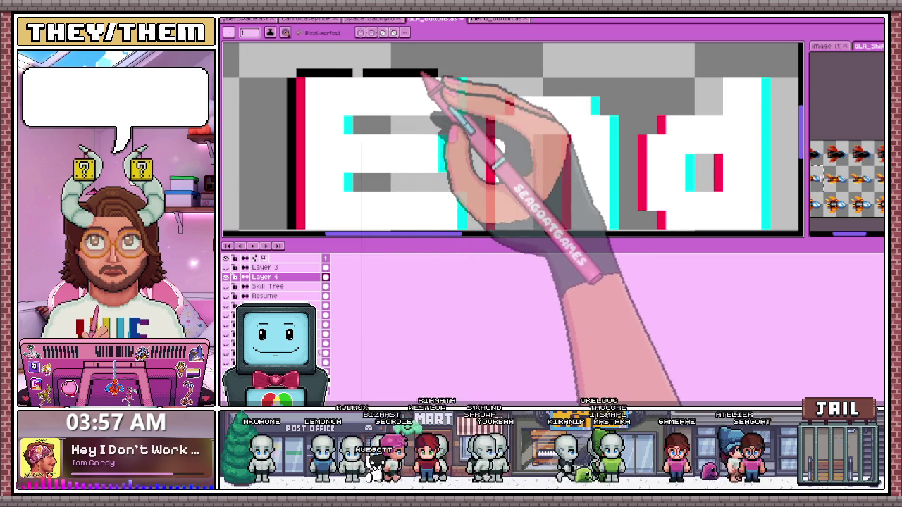
mouse_move(356, 73)
mouse_down()
mouse_move(456, 73)
mouse_move(471, 112)
mouse_up()
click(367, 122)
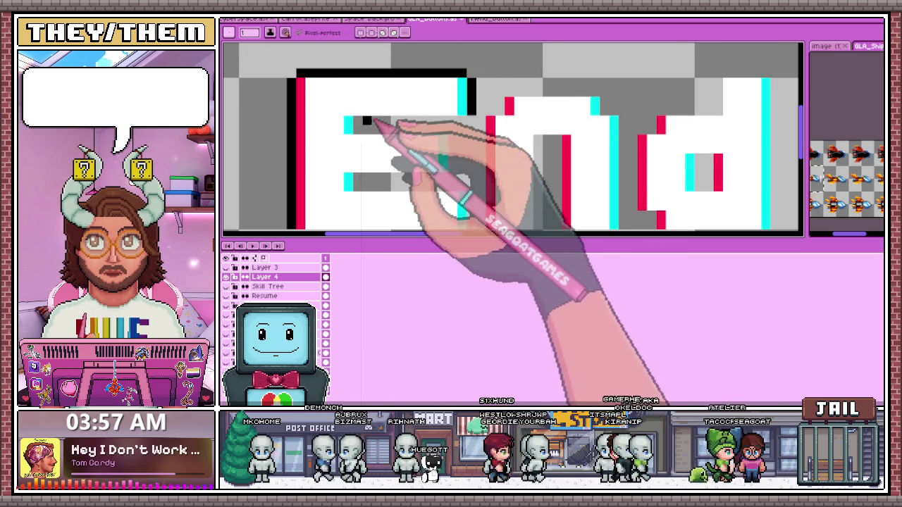
mouse_move(368, 122)
mouse_down()
mouse_move(455, 120)
mouse_move(438, 124)
mouse_up()
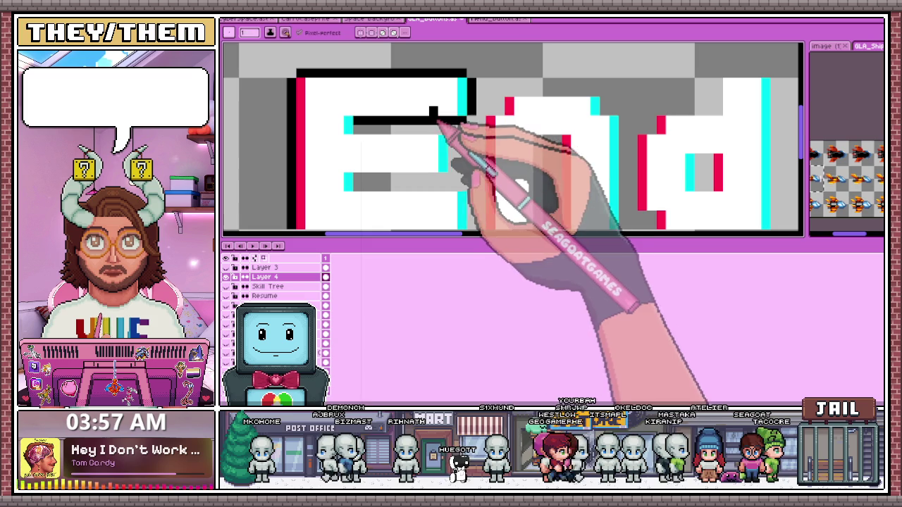
scroll(422, 119, down, 1)
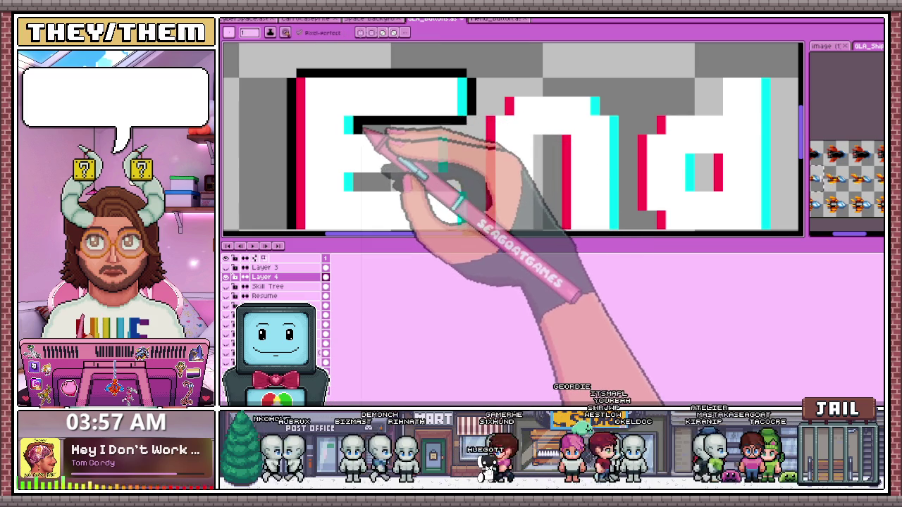
scroll(380, 109, down, 1)
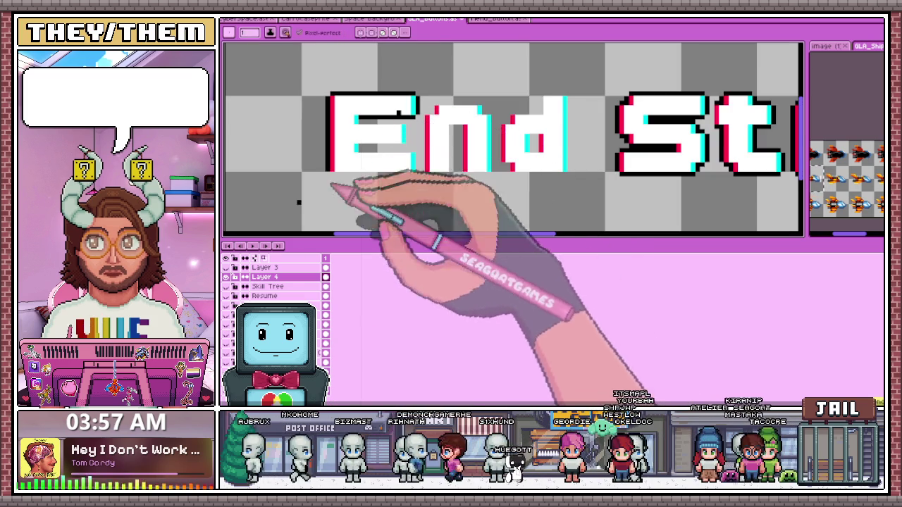
Zoom in on 'End' and paint a dark purple shadow row beneath its letters
scroll(282, 253, down, 2)
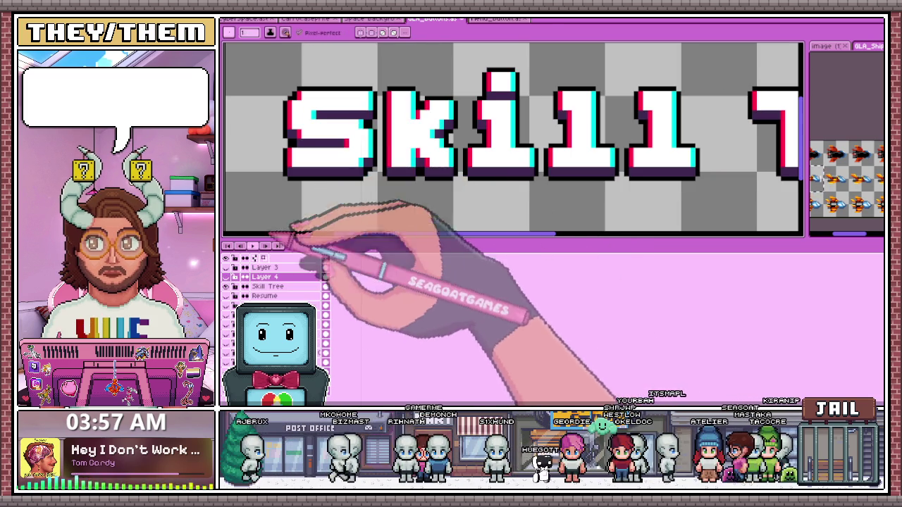
scroll(324, 180, up, 1)
scroll(324, 179, up, 1)
scroll(334, 170, up, 2)
scroll(337, 169, up, 1)
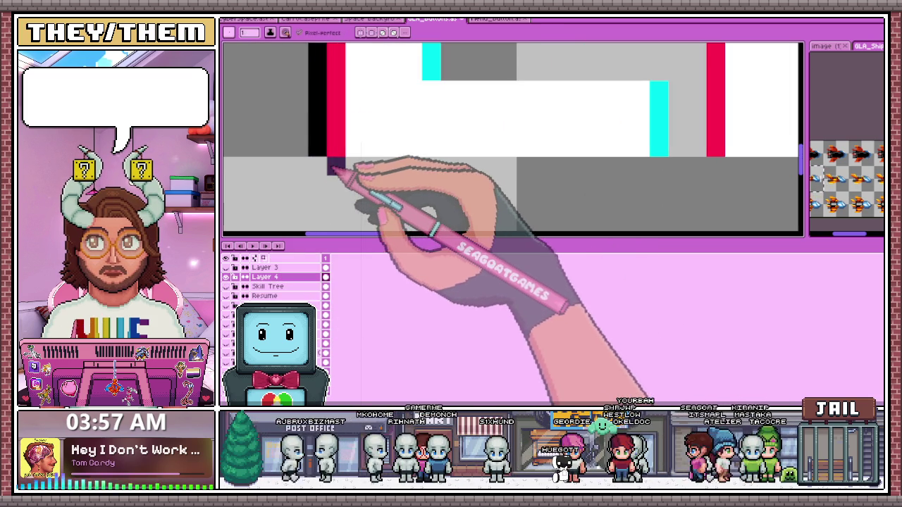
mouse_move(336, 165)
mouse_down()
mouse_move(654, 181)
mouse_move(372, 177)
mouse_move(637, 187)
mouse_up()
Add dark purple shadow pixels inside the End letters and fill the gaps in the shadow rows
scroll(637, 187, down, 1)
scroll(544, 131, up, 1)
click(544, 129)
scroll(557, 138, down, 1)
click(541, 112)
drag(555, 127, 461, 125)
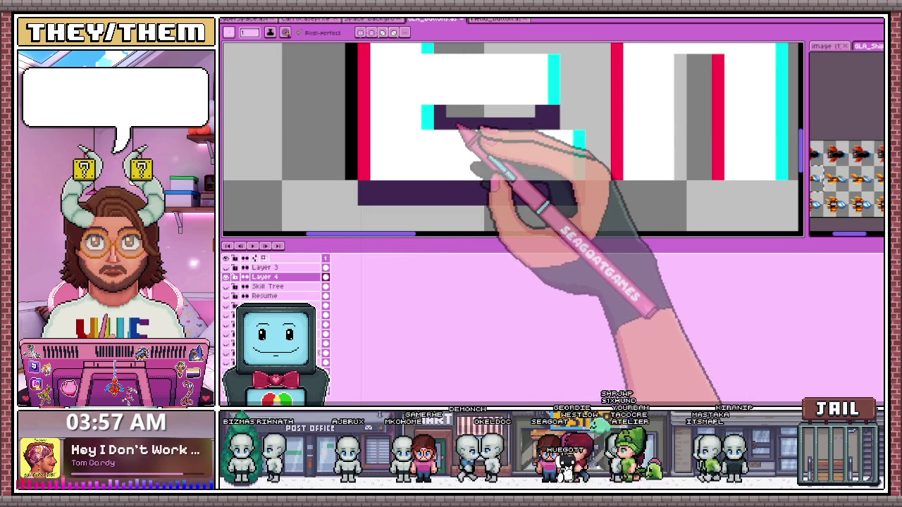
scroll(493, 127, up, 2)
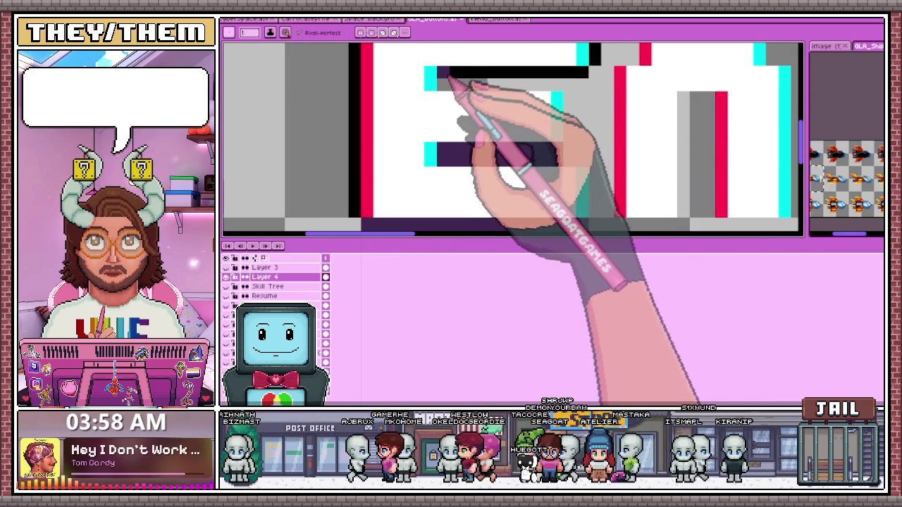
mouse_move(585, 91)
mouse_down()
mouse_move(560, 105)
mouse_move(423, 93)
mouse_up()
scroll(445, 103, down, 2)
scroll(458, 156, up, 1)
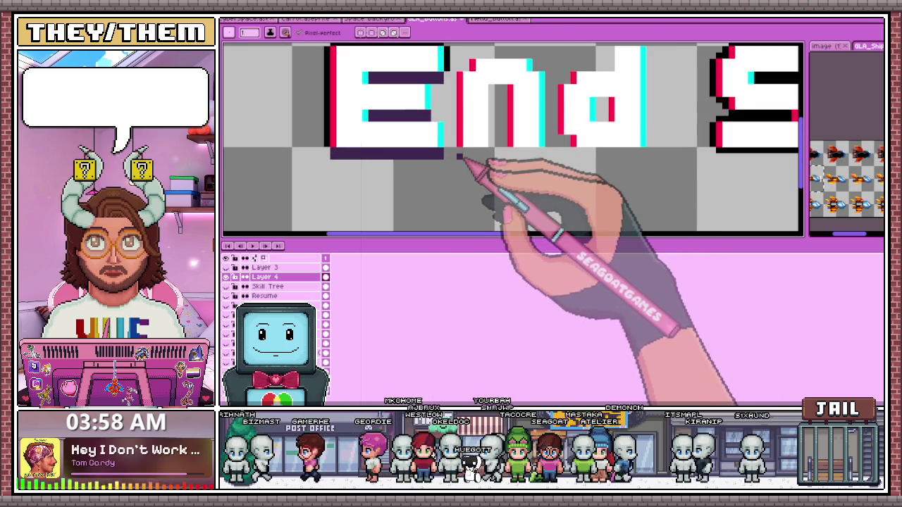
scroll(463, 161, up, 1)
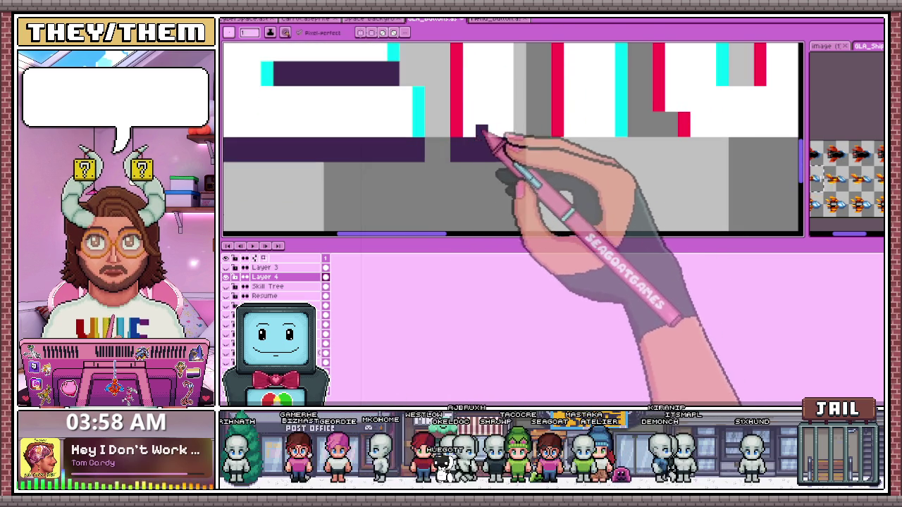
scroll(462, 141, down, 1)
scroll(459, 153, up, 1)
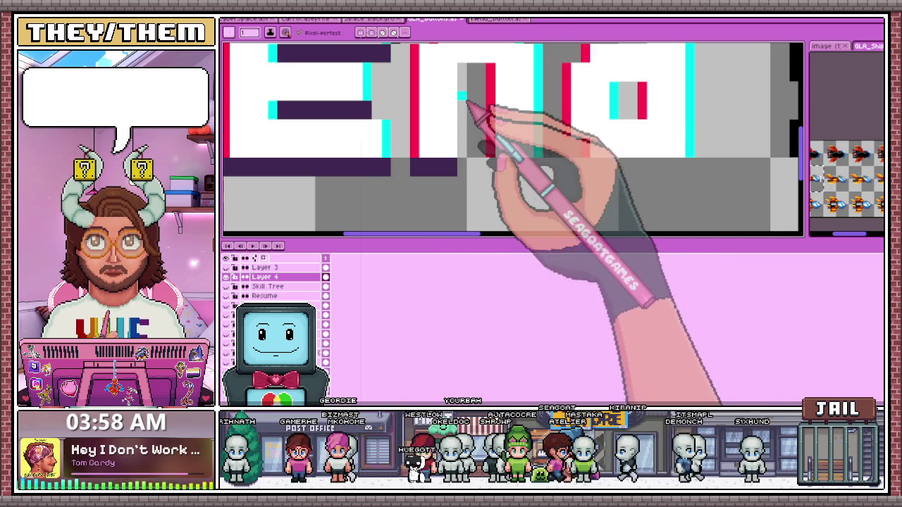
scroll(458, 174, up, 1)
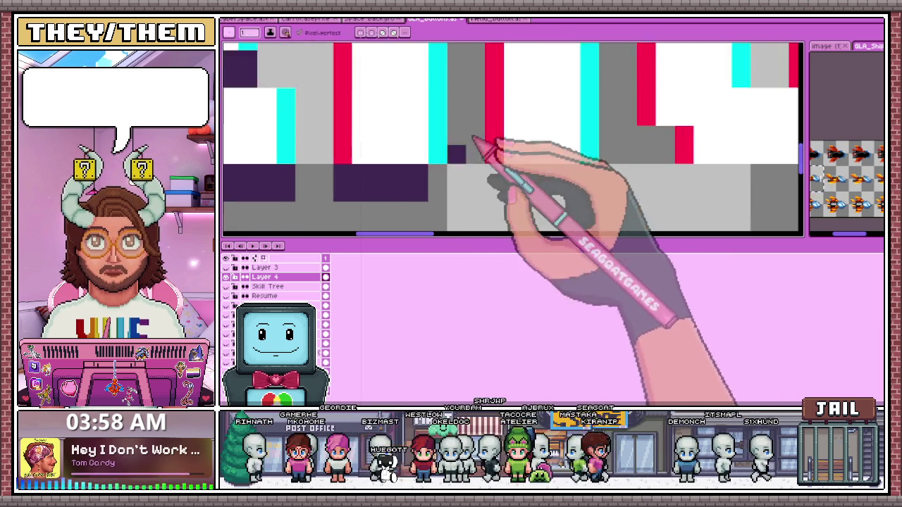
scroll(483, 141, down, 1)
scroll(467, 124, up, 1)
scroll(458, 85, down, 2)
scroll(478, 130, up, 1)
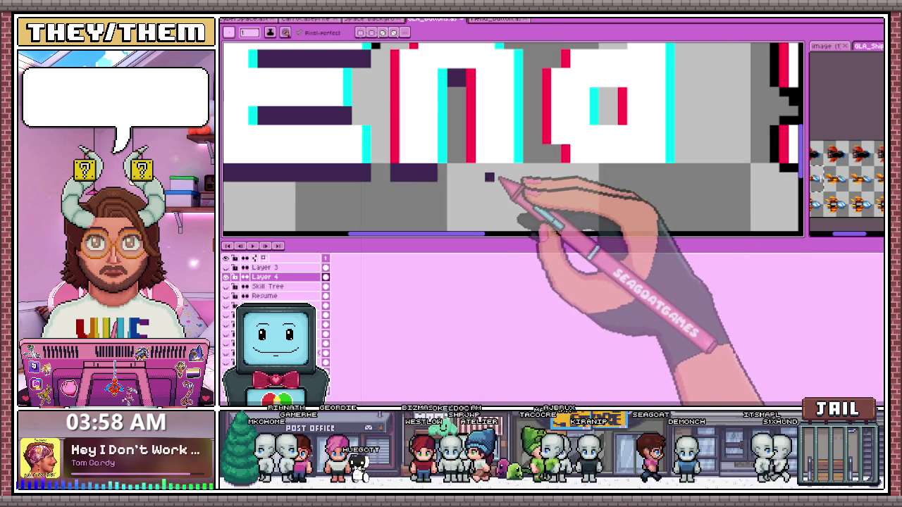
scroll(532, 175, down, 2)
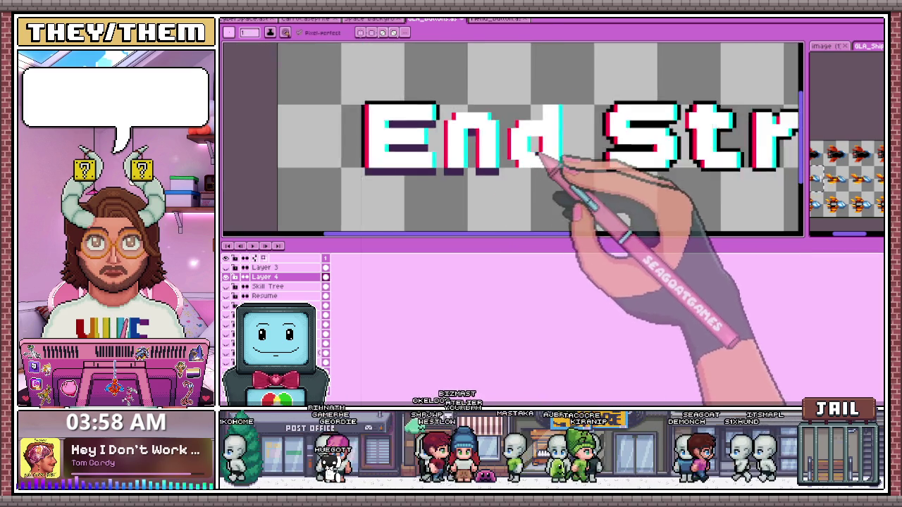
scroll(504, 177, up, 3)
scroll(539, 174, down, 2)
scroll(554, 191, down, 1)
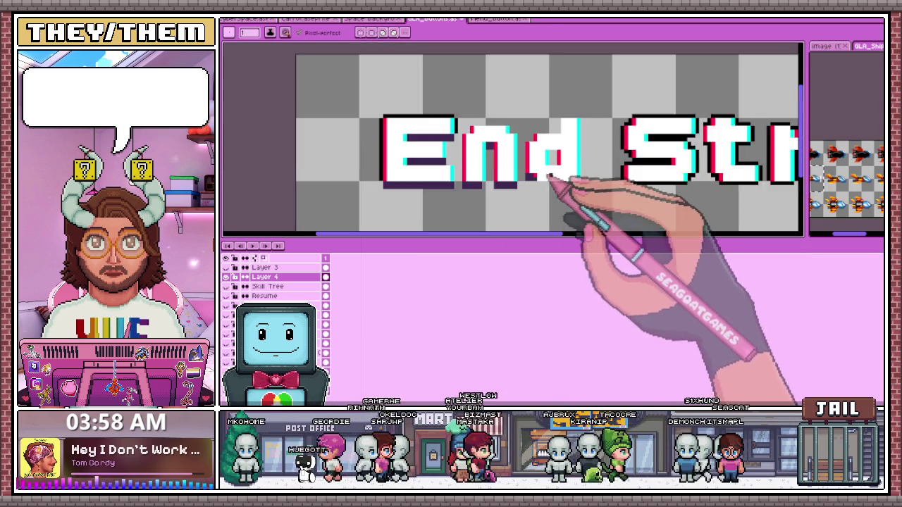
scroll(534, 181, up, 1)
scroll(537, 189, down, 1)
scroll(538, 189, up, 3)
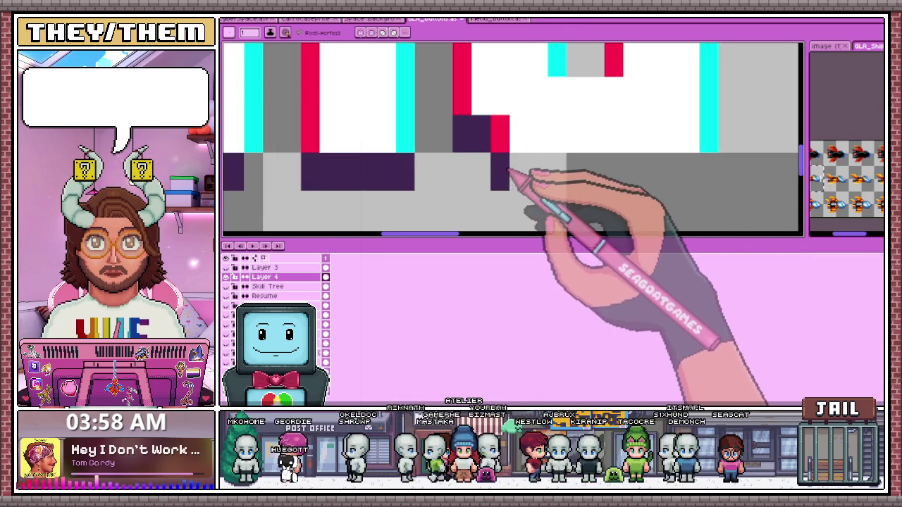
scroll(525, 174, down, 1)
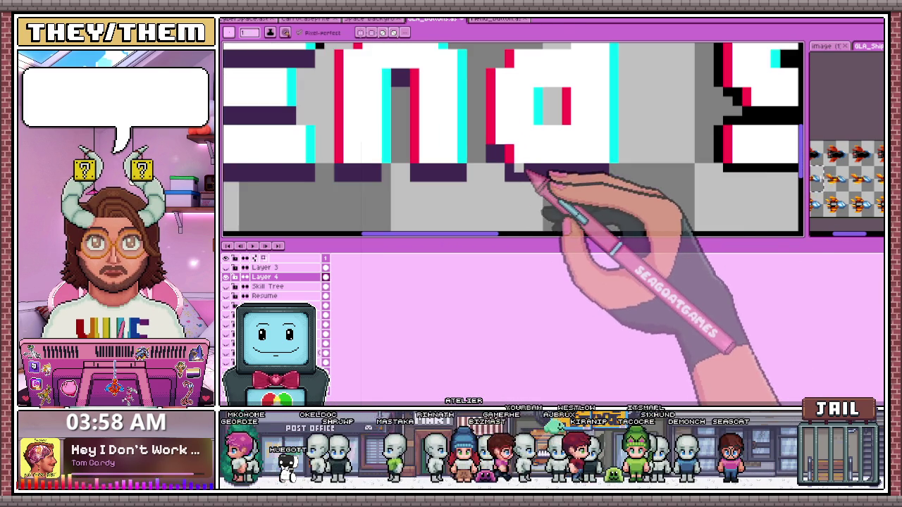
scroll(620, 155, down, 2)
scroll(595, 137, up, 3)
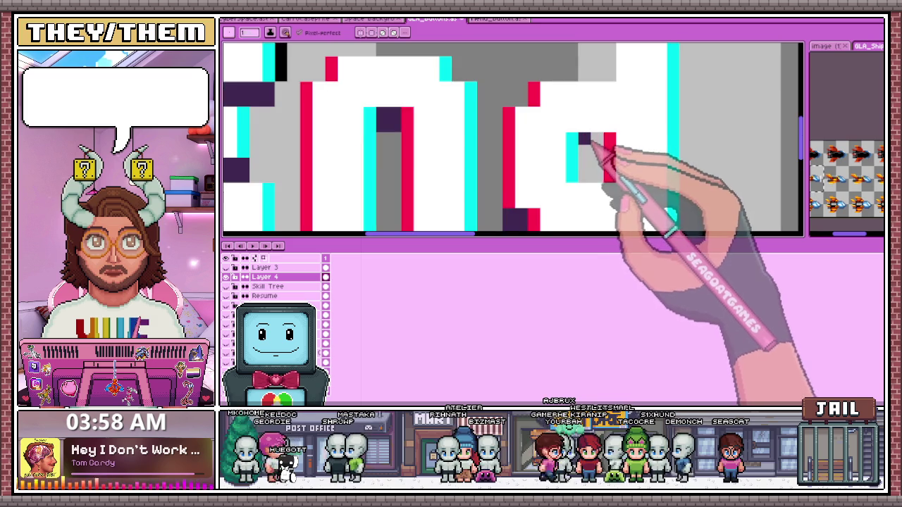
scroll(600, 157, down, 3)
scroll(429, 186, down, 1)
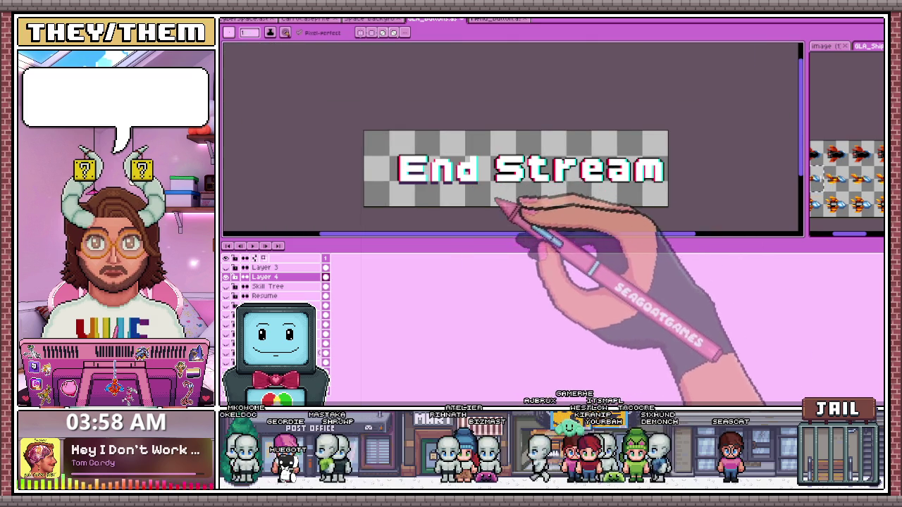
With the Pencil, recolour the black bar inside the S of 'Stream' dark purple
scroll(497, 201, up, 2)
scroll(493, 180, up, 1)
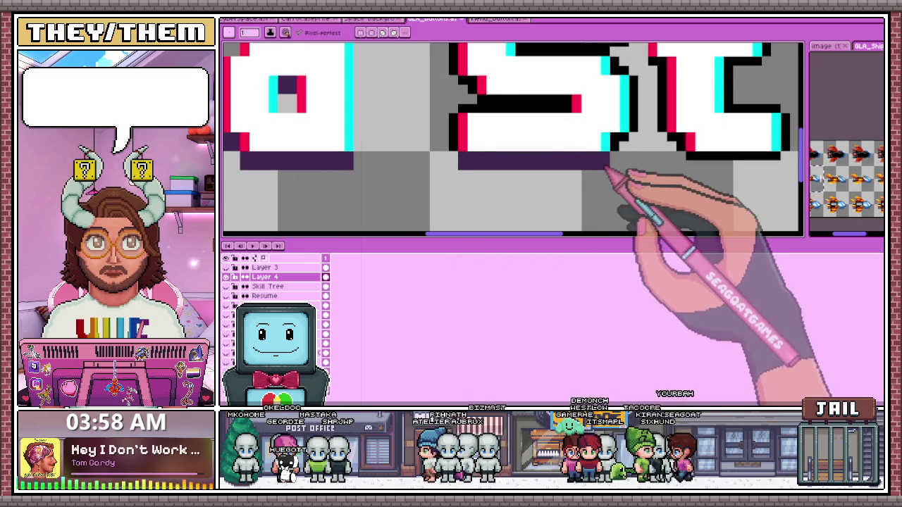
scroll(486, 103, up, 1)
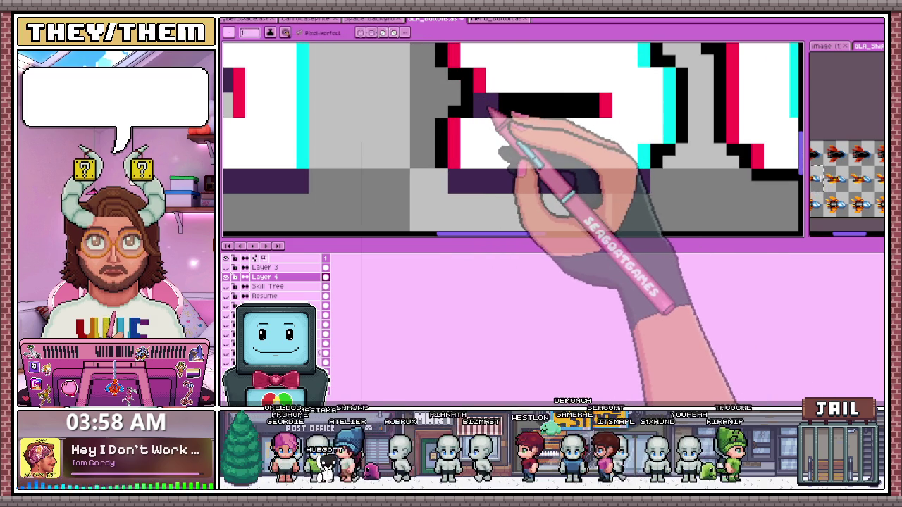
key(b)
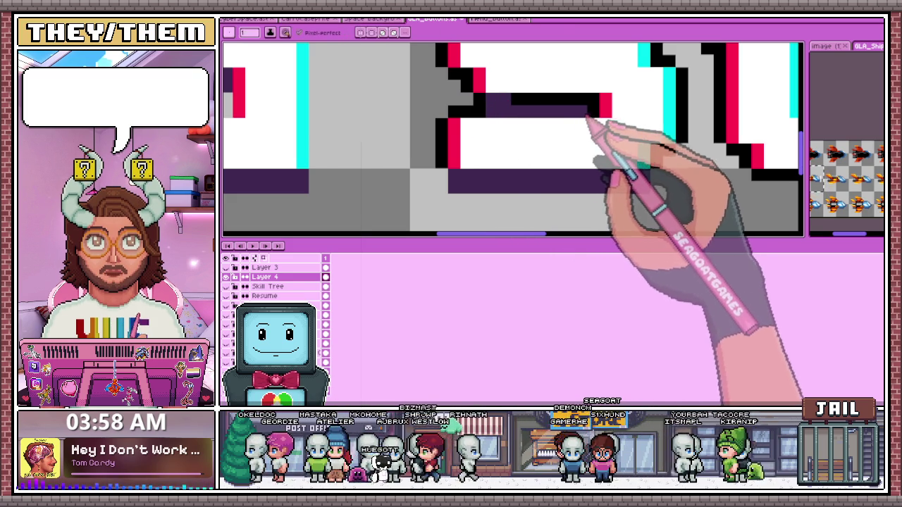
scroll(527, 105, down, 2)
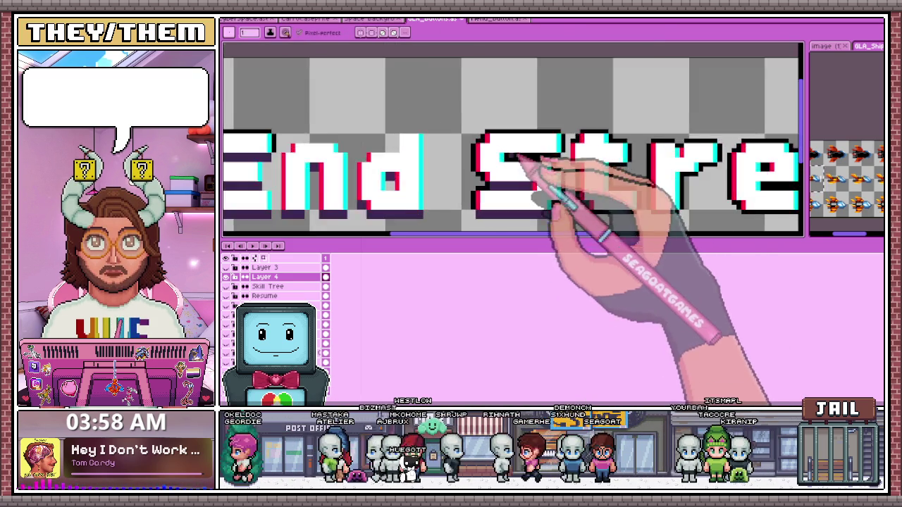
scroll(519, 151, up, 1)
scroll(573, 182, up, 1)
drag(614, 132, 401, 145)
scroll(648, 146, down, 1)
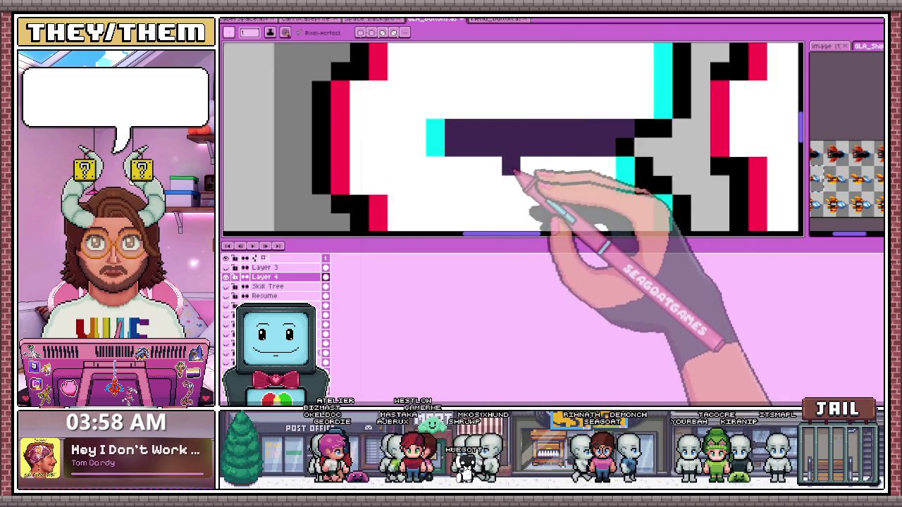
scroll(527, 177, down, 2)
scroll(568, 161, down, 2)
scroll(565, 195, up, 1)
scroll(573, 201, up, 2)
scroll(574, 171, up, 2)
scroll(532, 157, down, 2)
scroll(522, 176, up, 2)
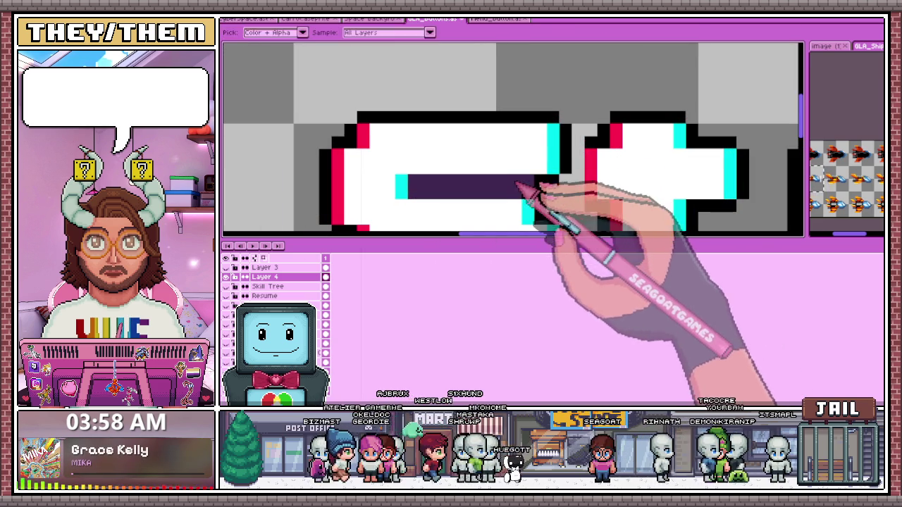
scroll(558, 188, down, 2)
scroll(553, 204, up, 2)
Eyedrop the dark purple and paint a shadow line under the Stream letters
key(alt)
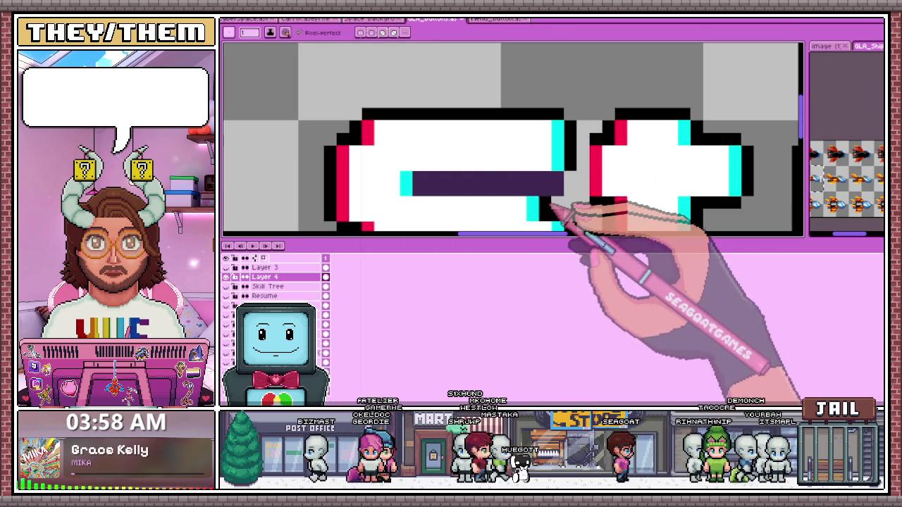
scroll(575, 185, down, 3)
scroll(572, 204, up, 1)
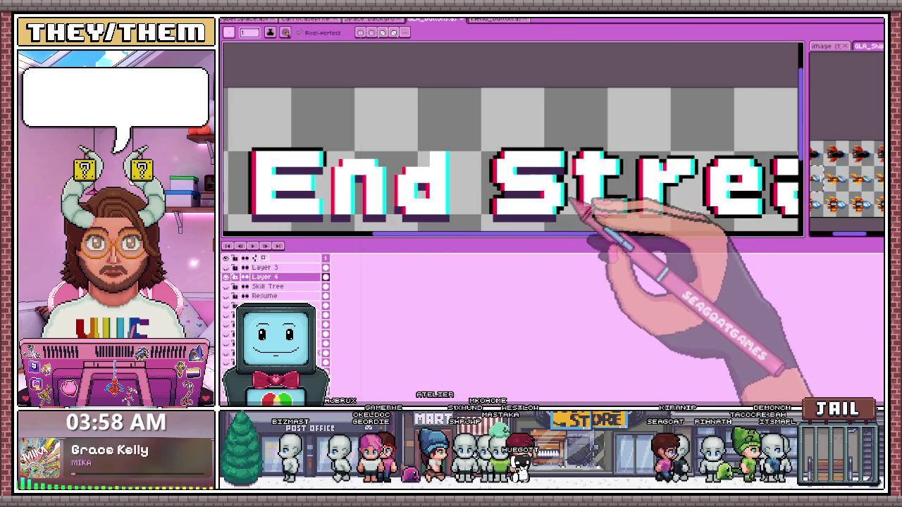
scroll(551, 189, down, 2)
scroll(505, 199, up, 1)
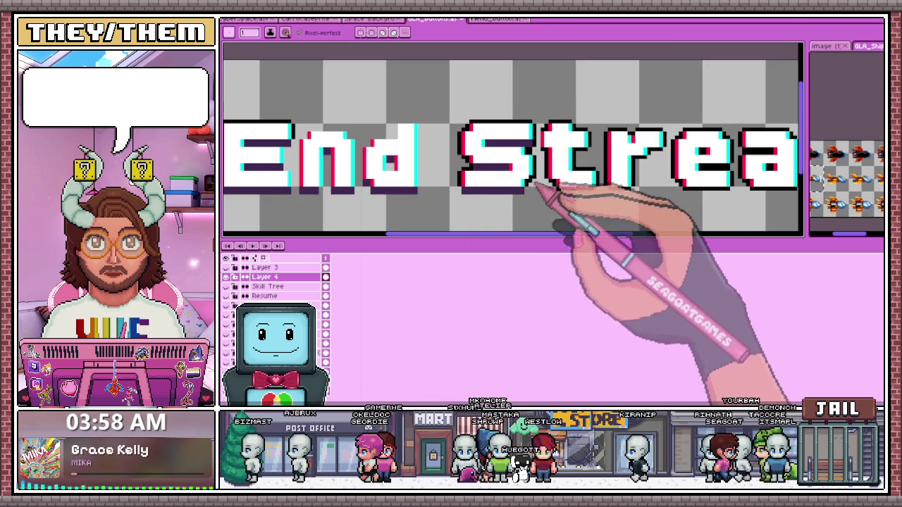
scroll(557, 180, up, 1)
scroll(526, 149, up, 2)
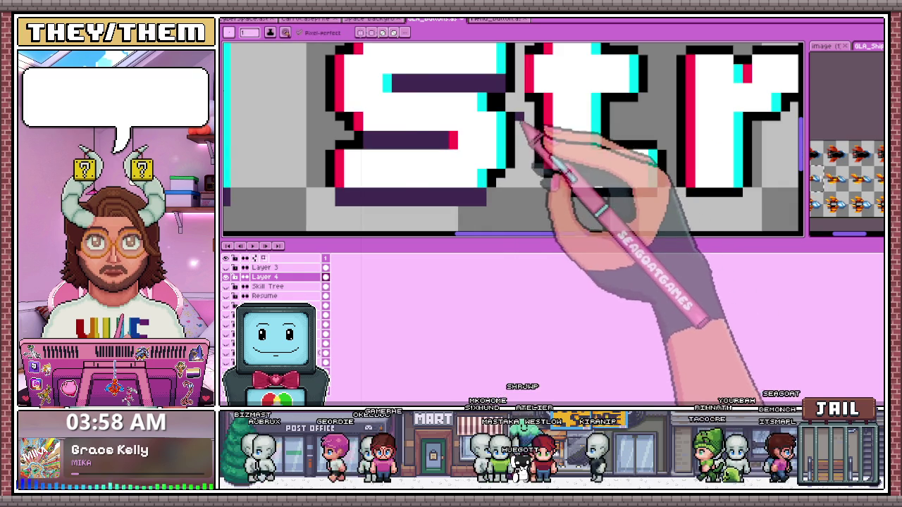
scroll(519, 114, up, 1)
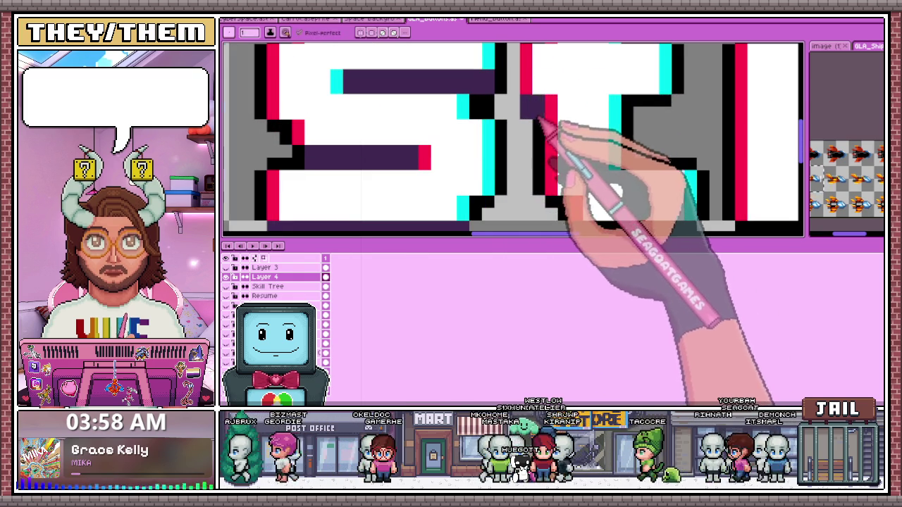
scroll(538, 117, right, 2)
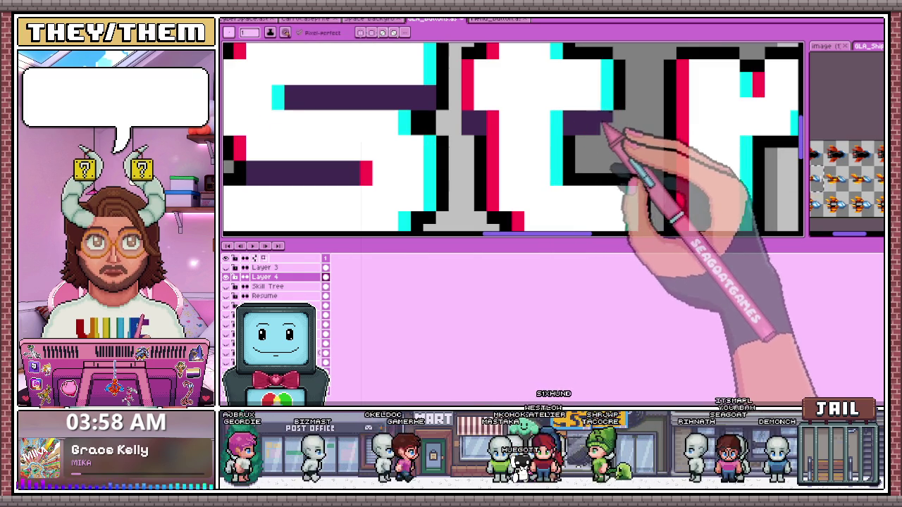
scroll(620, 139, down, 2)
scroll(604, 151, up, 1)
scroll(585, 156, down, 1)
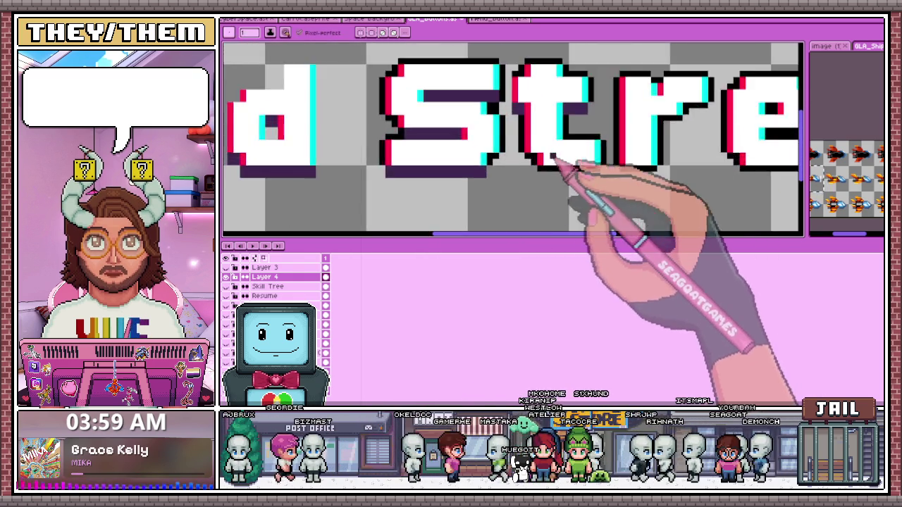
scroll(553, 158, up, 2)
scroll(542, 160, down, 1)
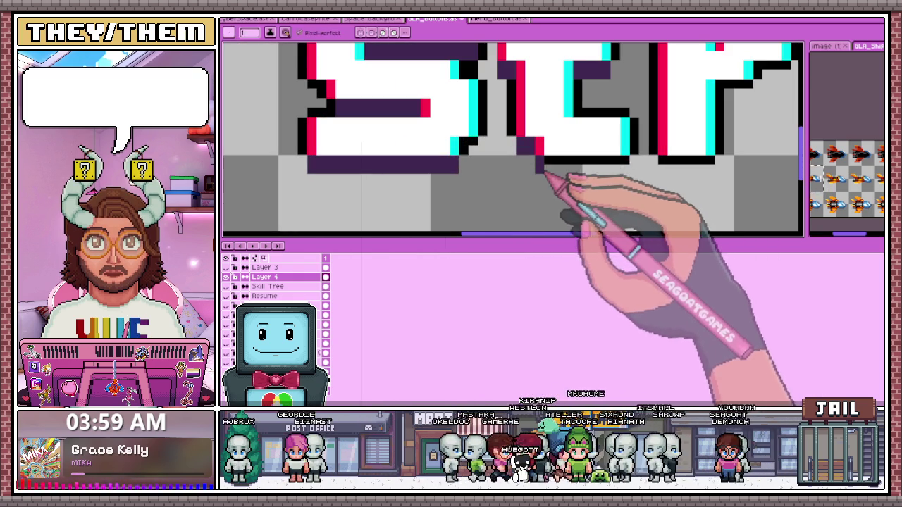
drag(543, 172, 614, 174)
scroll(620, 176, down, 1)
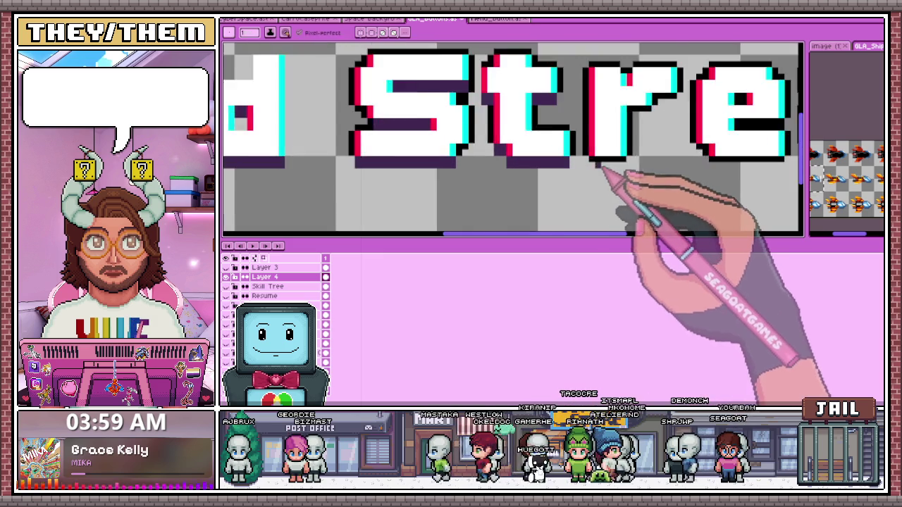
scroll(568, 177, up, 1)
scroll(557, 161, down, 2)
scroll(557, 161, up, 1)
scroll(560, 168, up, 2)
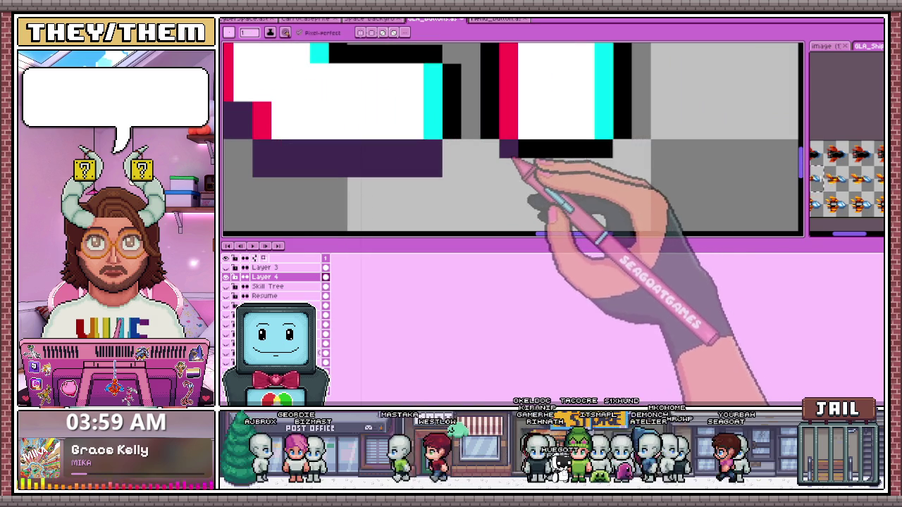
scroll(610, 156, down, 2)
scroll(550, 197, down, 1)
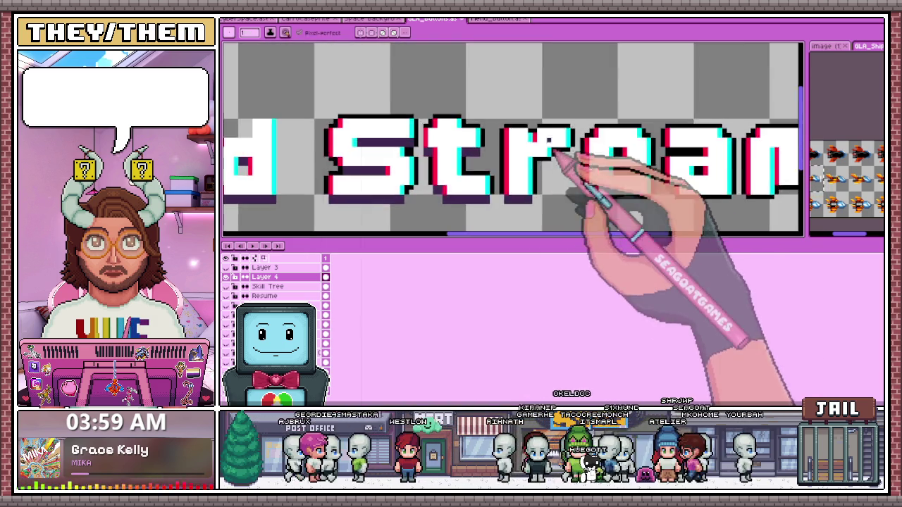
scroll(584, 167, up, 1)
scroll(544, 148, down, 1)
scroll(536, 156, up, 2)
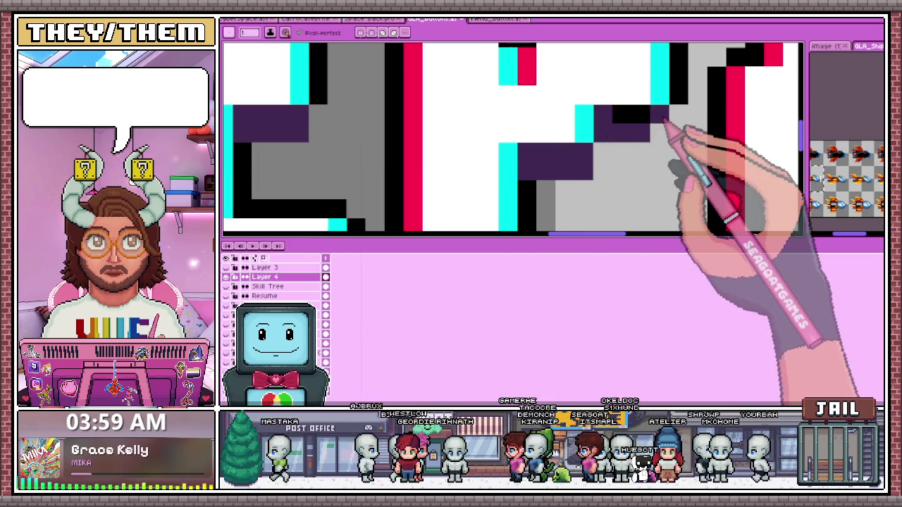
scroll(564, 162, down, 3)
scroll(557, 176, up, 1)
scroll(592, 174, up, 1)
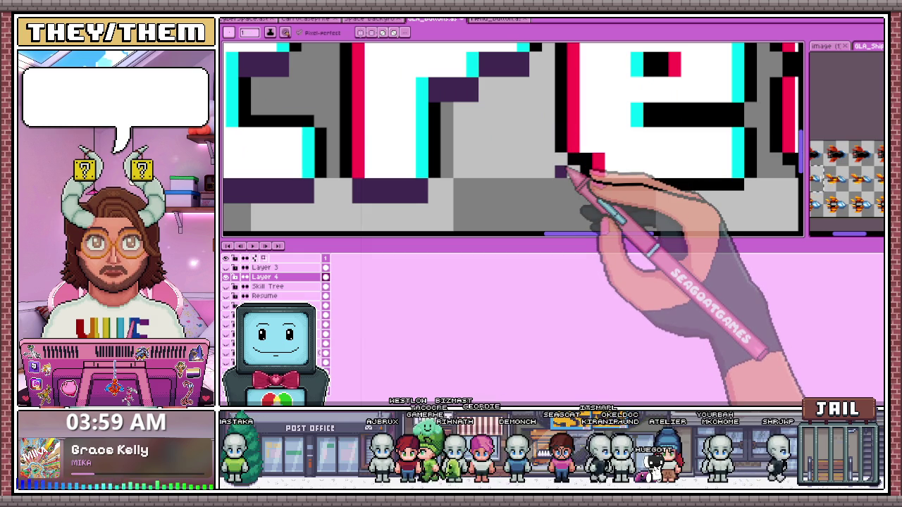
scroll(508, 171, up, 3)
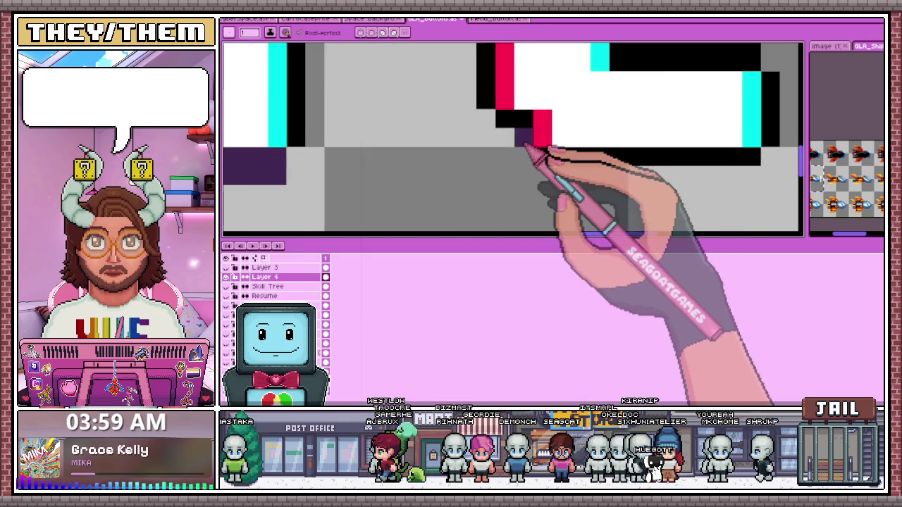
scroll(546, 170, down, 3)
scroll(564, 189, up, 3)
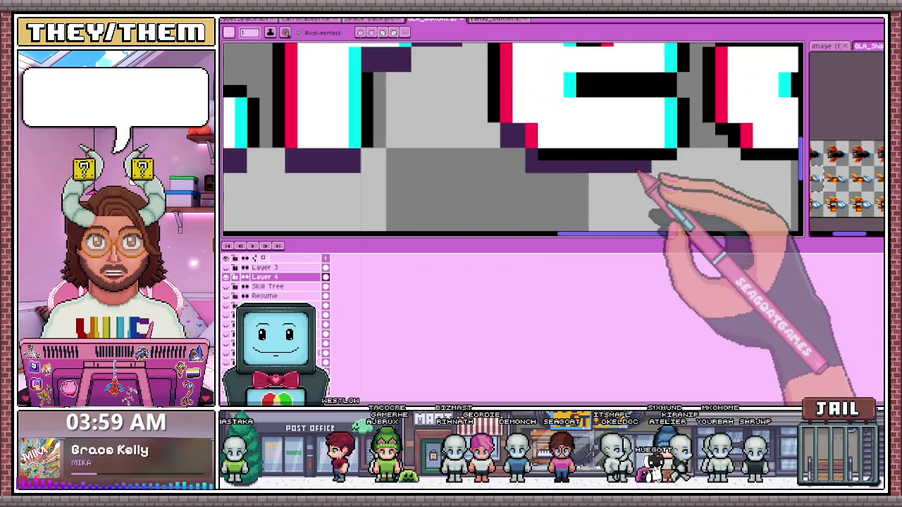
scroll(550, 153, down, 3)
scroll(515, 162, up, 3)
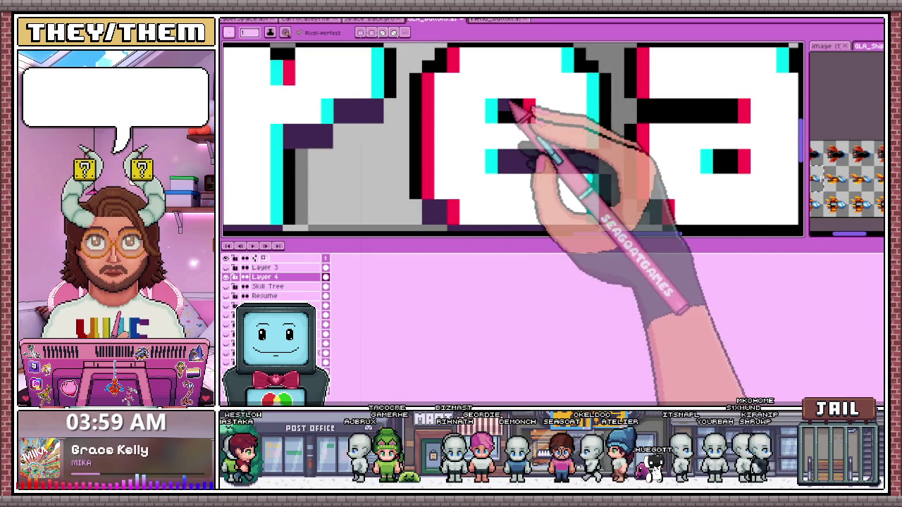
scroll(522, 112, down, 3)
scroll(513, 191, down, 1)
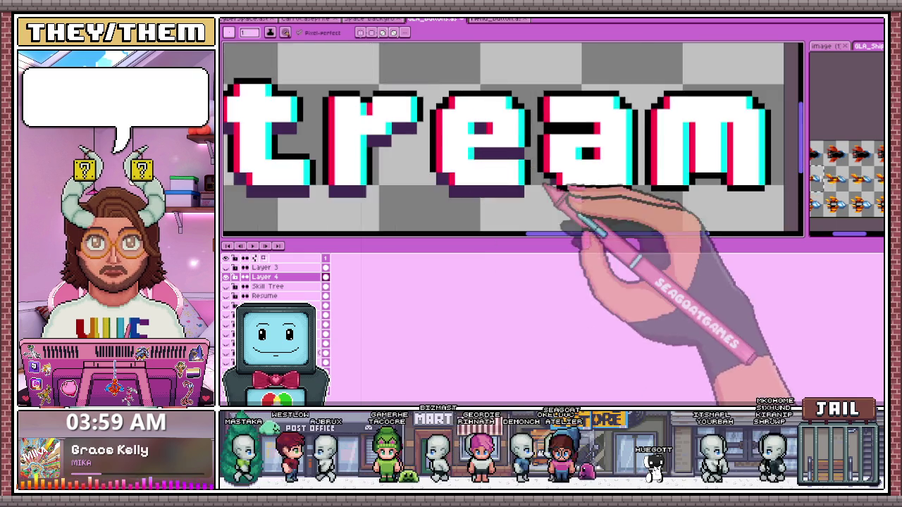
Sample the shadow colour and extend the dark rows beneath the 'ea' of Stream
scroll(553, 185, up, 4)
scroll(553, 184, up, 1)
scroll(553, 187, down, 2)
scroll(553, 190, up, 2)
scroll(555, 204, down, 3)
scroll(554, 206, up, 3)
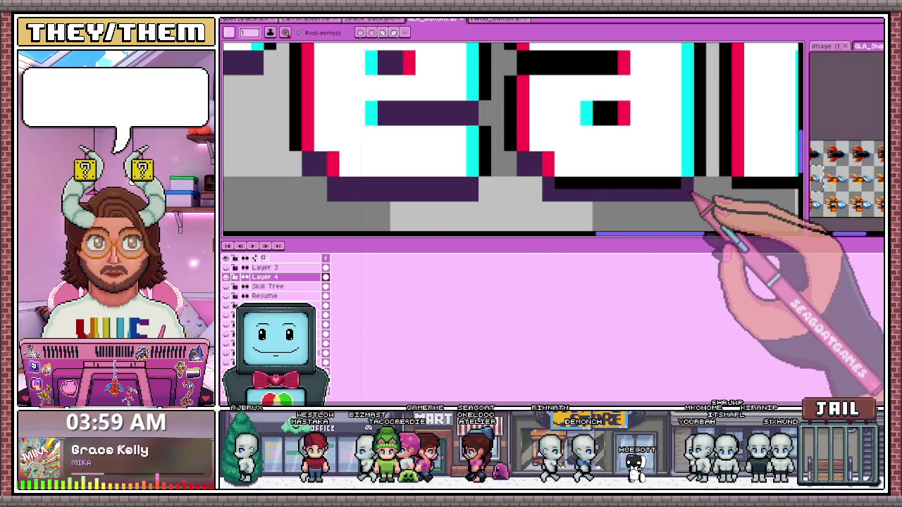
scroll(587, 188, down, 3)
scroll(570, 194, up, 3)
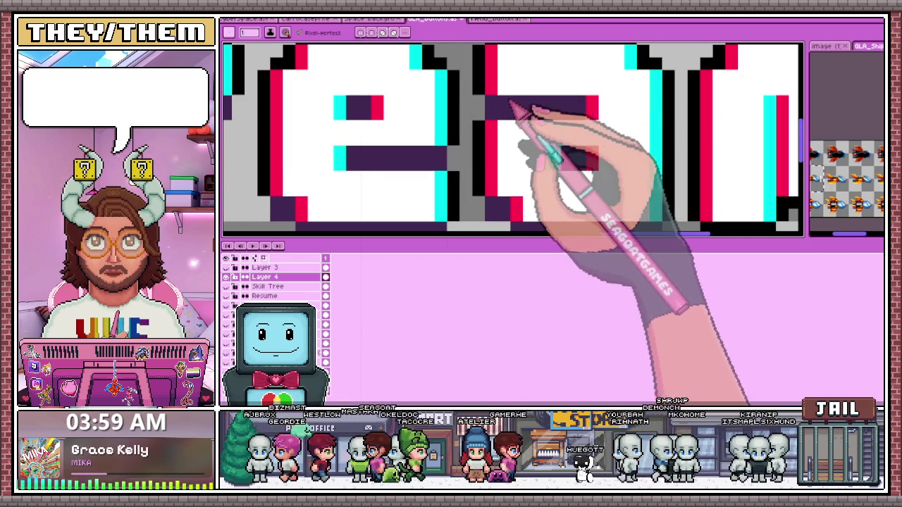
scroll(503, 191, down, 1)
scroll(547, 171, down, 1)
scroll(457, 130, up, 3)
alt+click(457, 129)
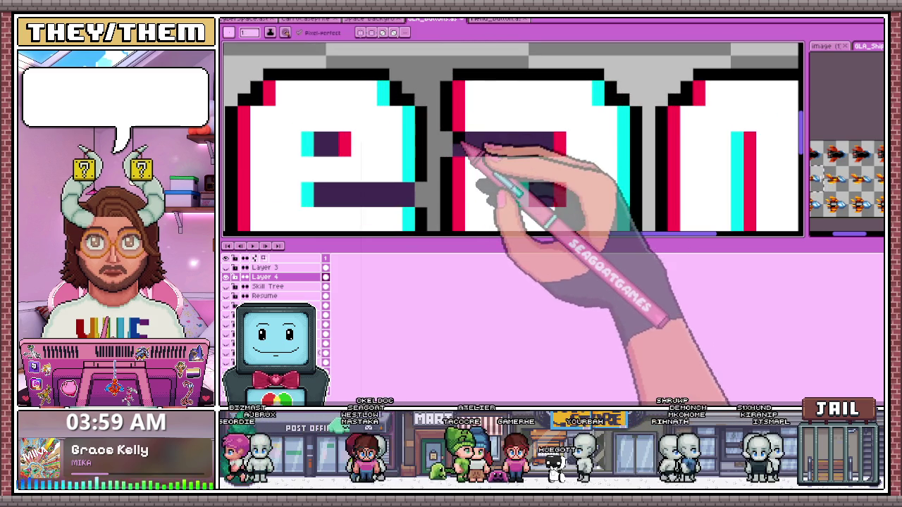
scroll(461, 146, down, 2)
scroll(544, 131, up, 1)
scroll(596, 191, up, 2)
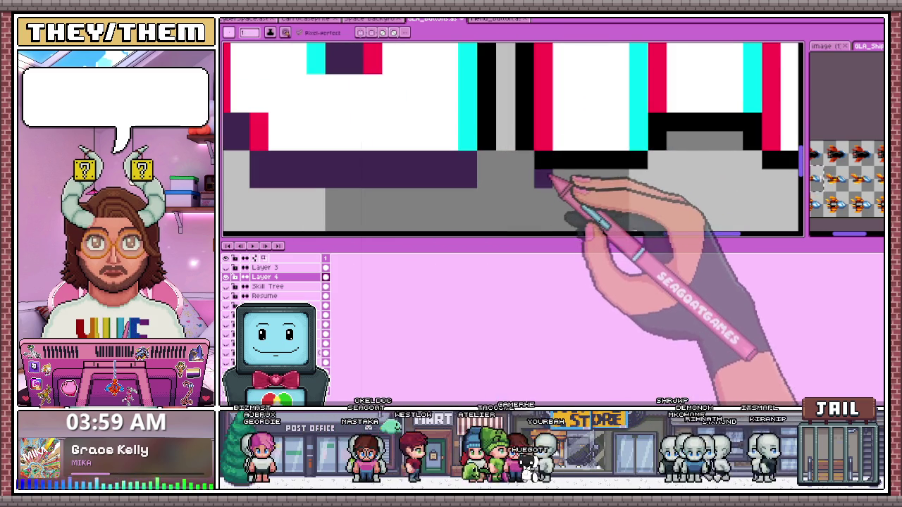
scroll(585, 172, down, 1)
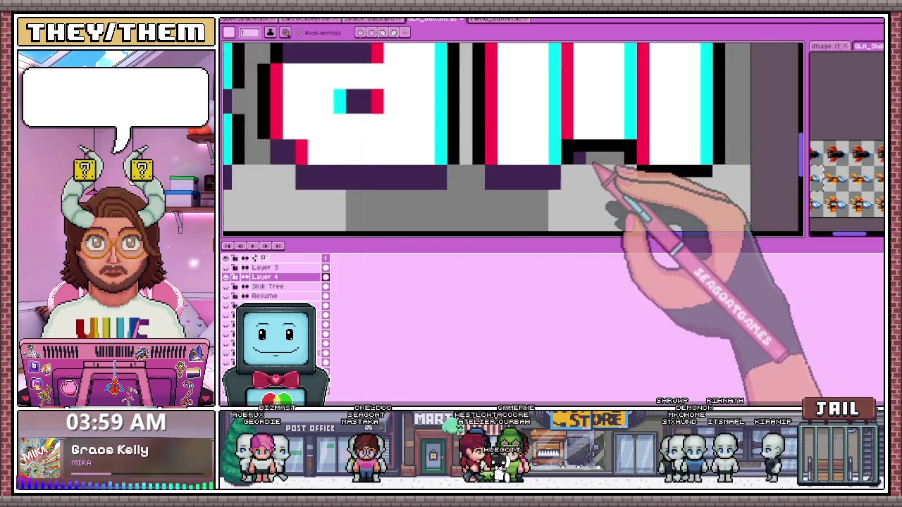
scroll(569, 149, up, 1)
drag(568, 150, 648, 153)
scroll(648, 158, down, 1)
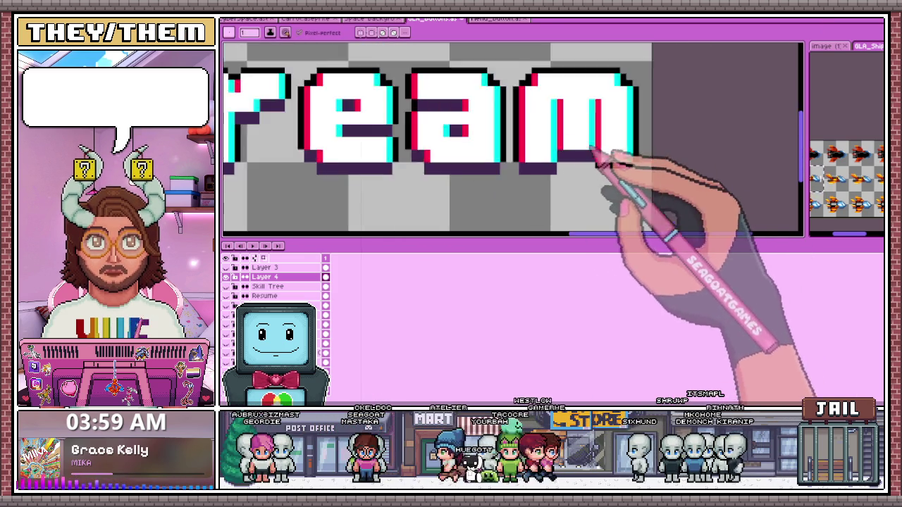
scroll(604, 161, up, 1)
drag(588, 176, 643, 182)
Add dark shadow pixels beneath the m of Stream
scroll(637, 176, down, 1)
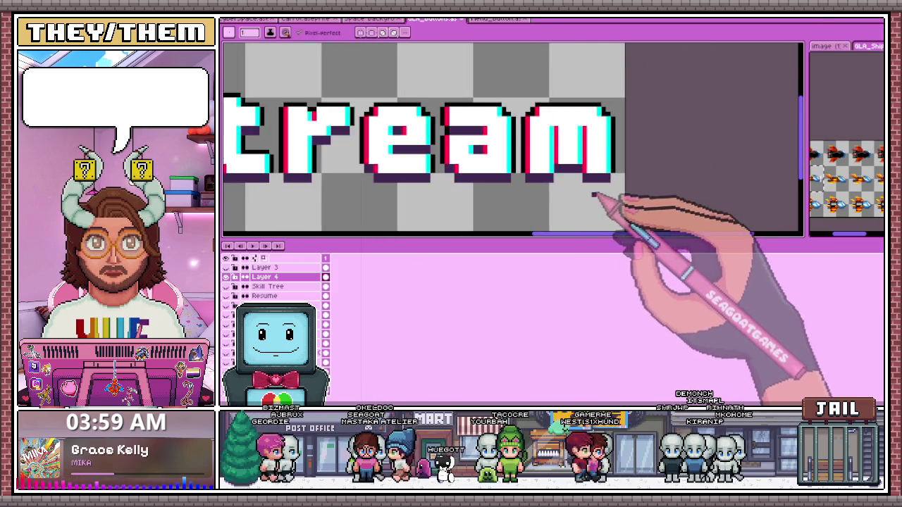
scroll(613, 187, up, 1)
mouse_move(451, 199)
mouse_down()
mouse_move(491, 203)
mouse_move(556, 185)
mouse_up()
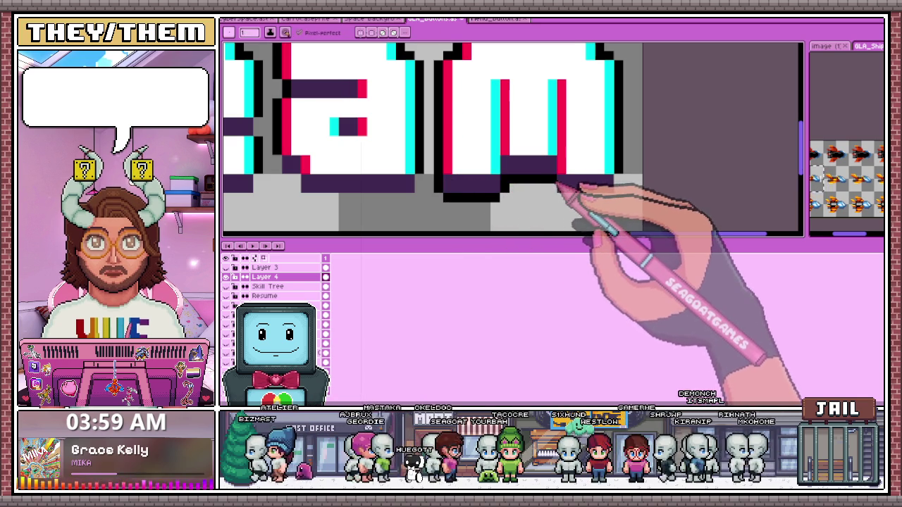
scroll(599, 191, down, 1)
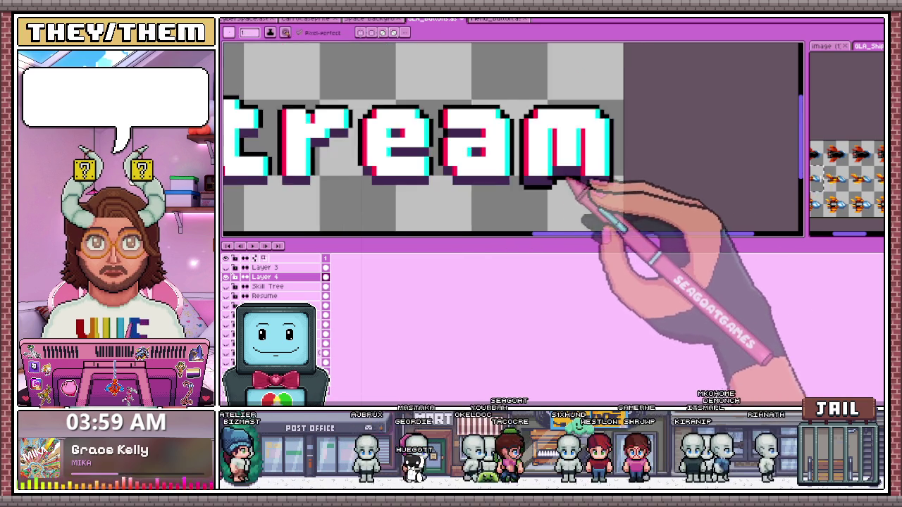
scroll(535, 176, down, 1)
scroll(479, 190, up, 1)
scroll(499, 195, up, 1)
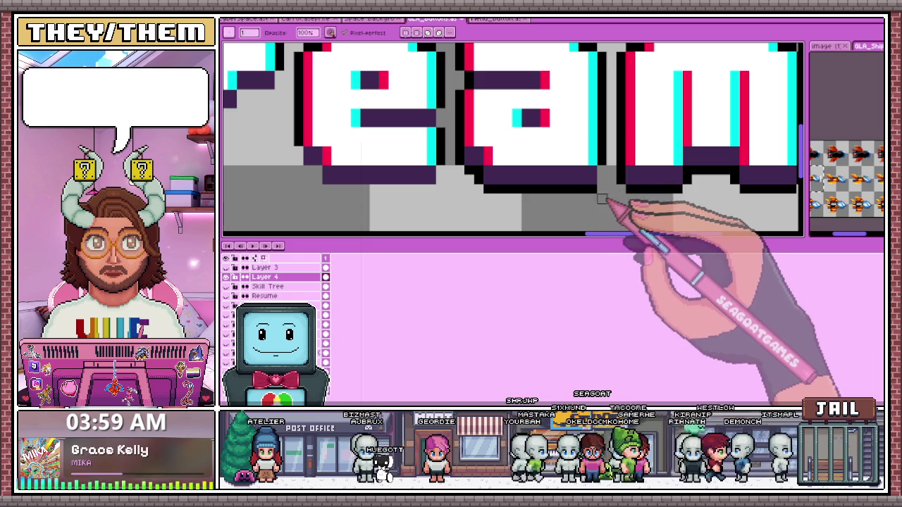
Draw a black outline row along the bottom of the t in Stream
scroll(605, 180, down, 1)
scroll(493, 159, up, 1)
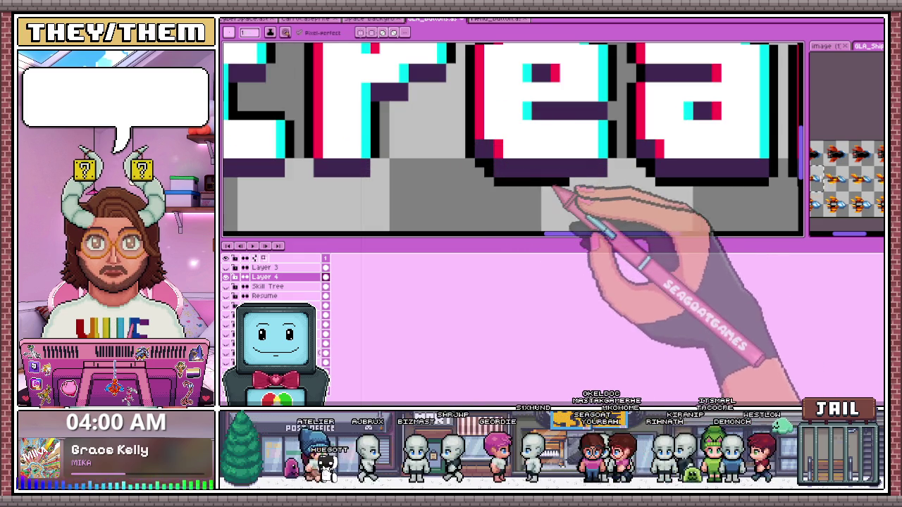
scroll(550, 181, down, 1)
scroll(465, 175, up, 1)
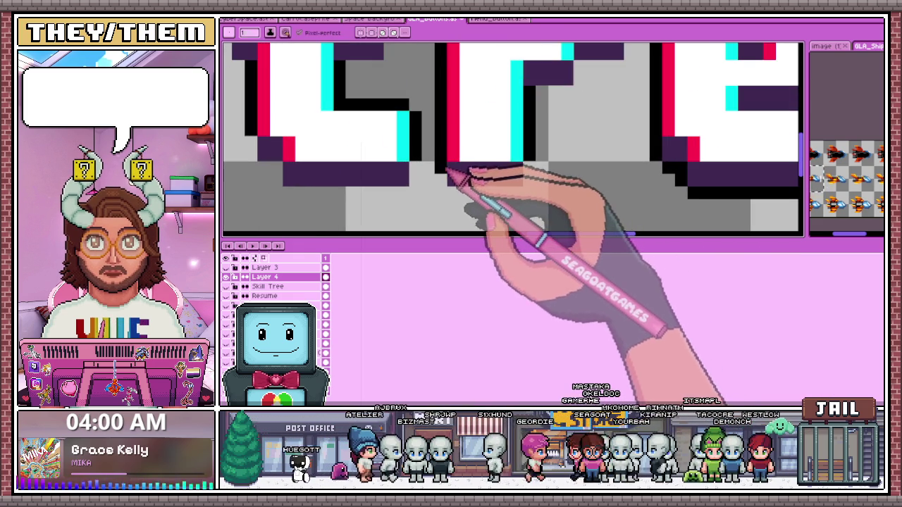
drag(456, 195, 525, 196)
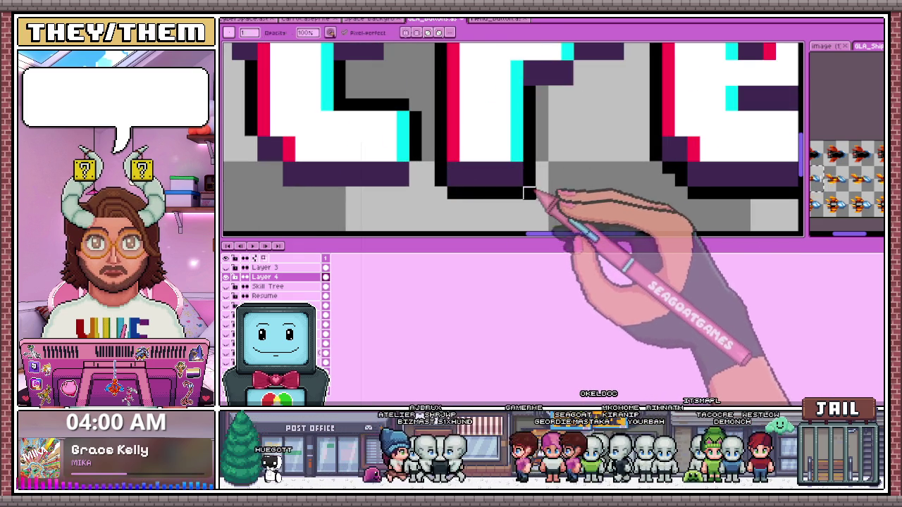
scroll(529, 193, down, 1)
scroll(544, 191, up, 1)
Trace black outline pixels along the bottom edge of the S
key(e)
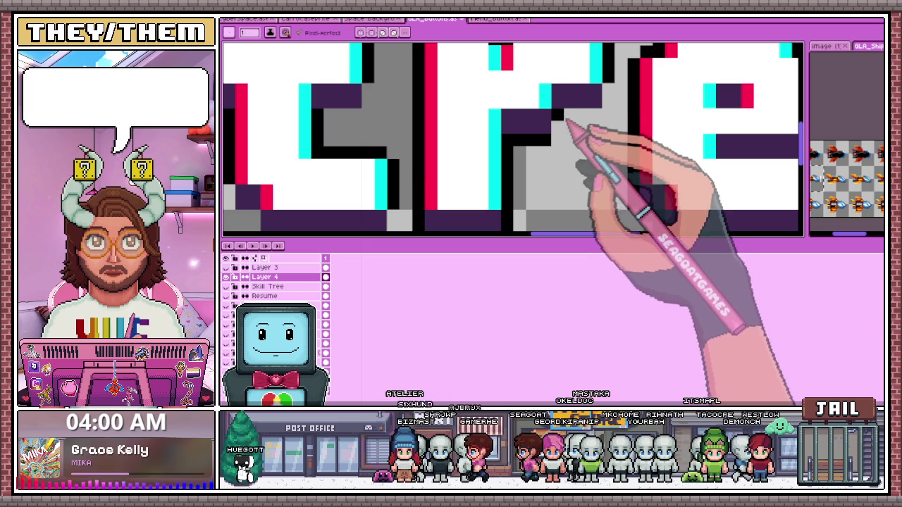
scroll(528, 141, down, 1)
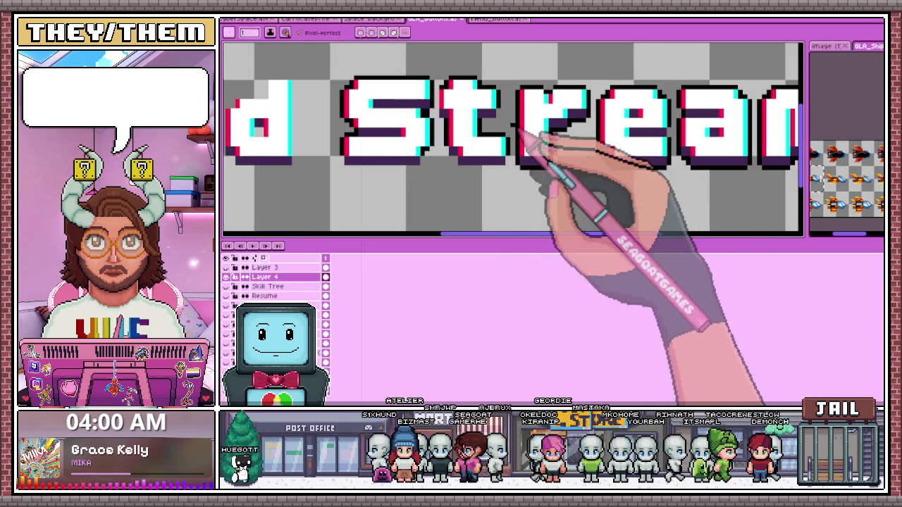
scroll(451, 155, up, 1)
mouse_move(439, 156)
mouse_down()
mouse_move(503, 191)
mouse_move(575, 195)
mouse_up()
scroll(599, 183, down, 1)
scroll(595, 162, down, 1)
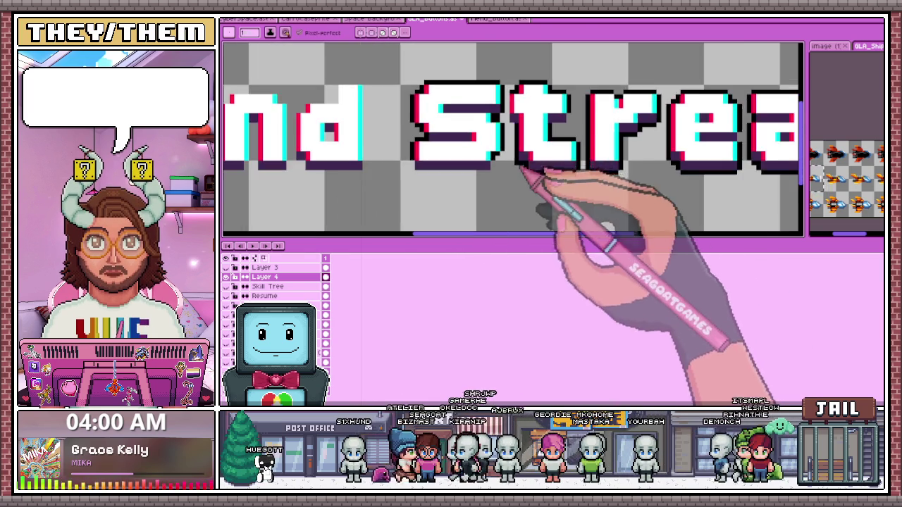
scroll(536, 127, up, 2)
scroll(513, 113, up, 1)
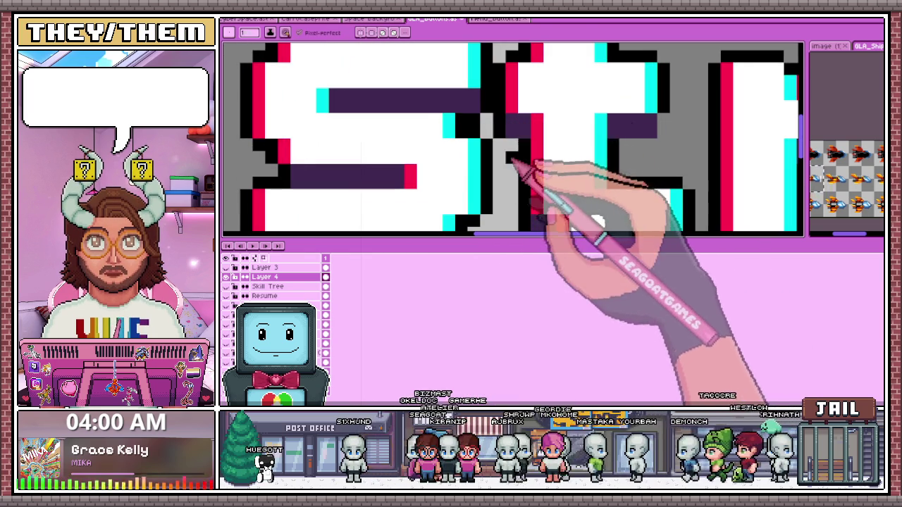
scroll(507, 177, down, 2)
scroll(507, 199, up, 1)
scroll(458, 198, up, 1)
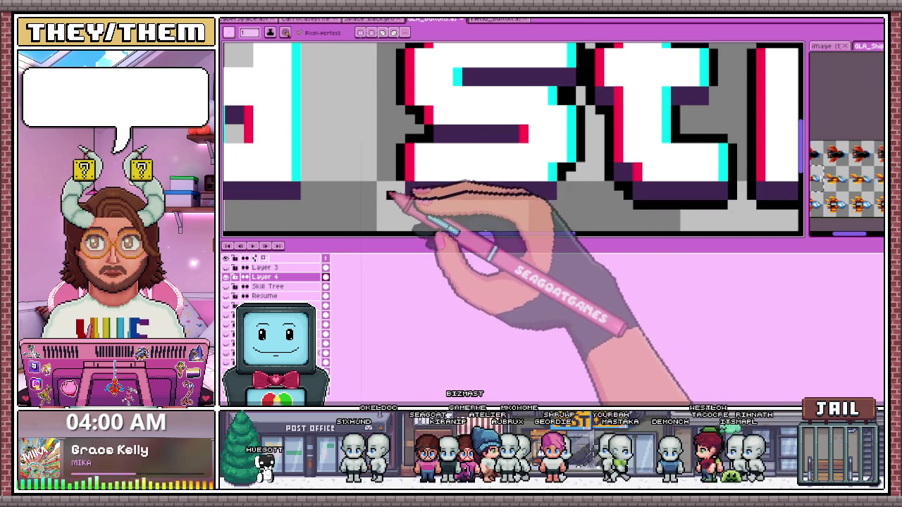
drag(409, 188, 494, 213)
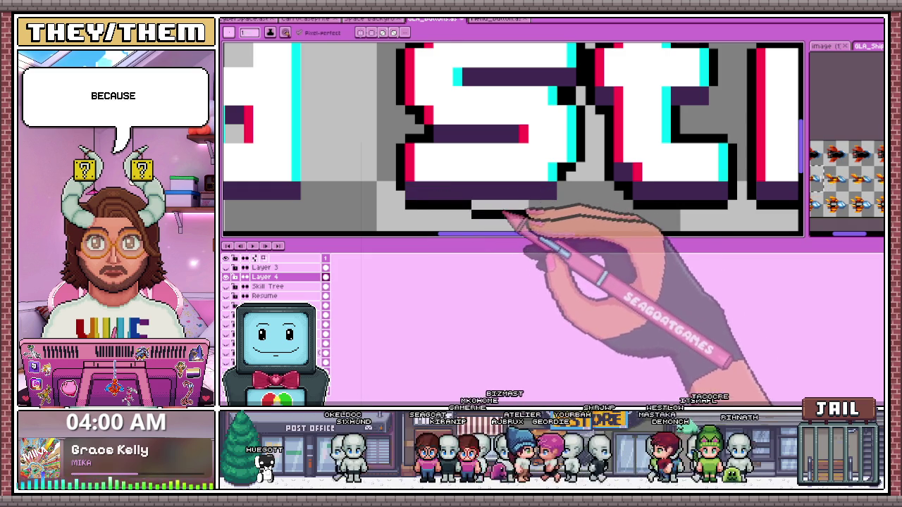
Erase the stray black pixel below the S with the Eraser
key(e)
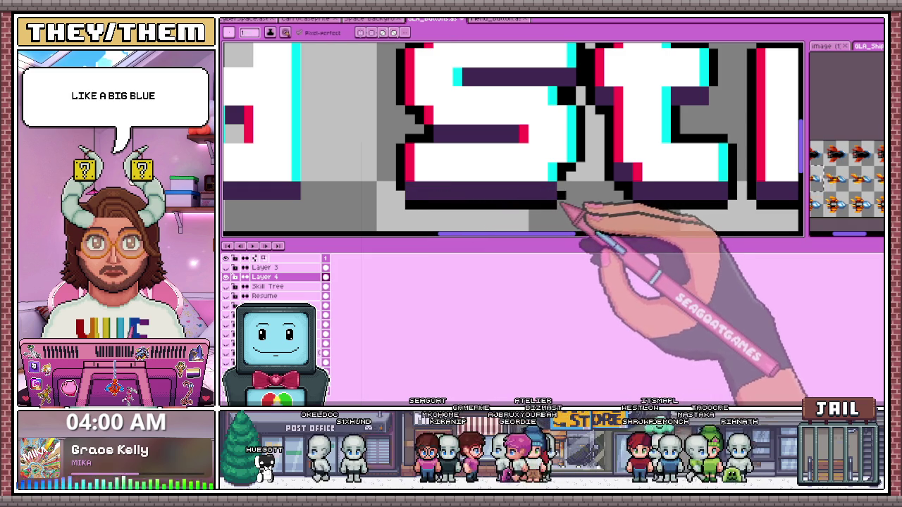
drag(514, 178, 567, 169)
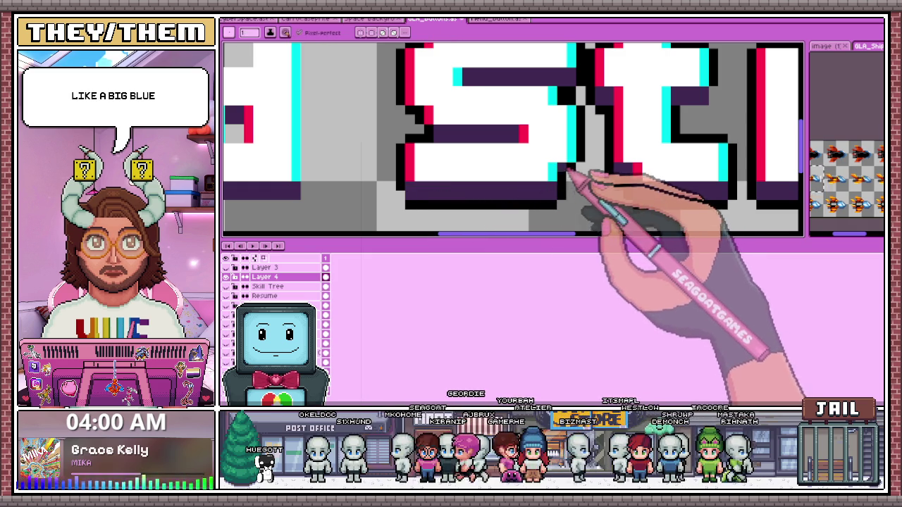
scroll(587, 167, down, 2)
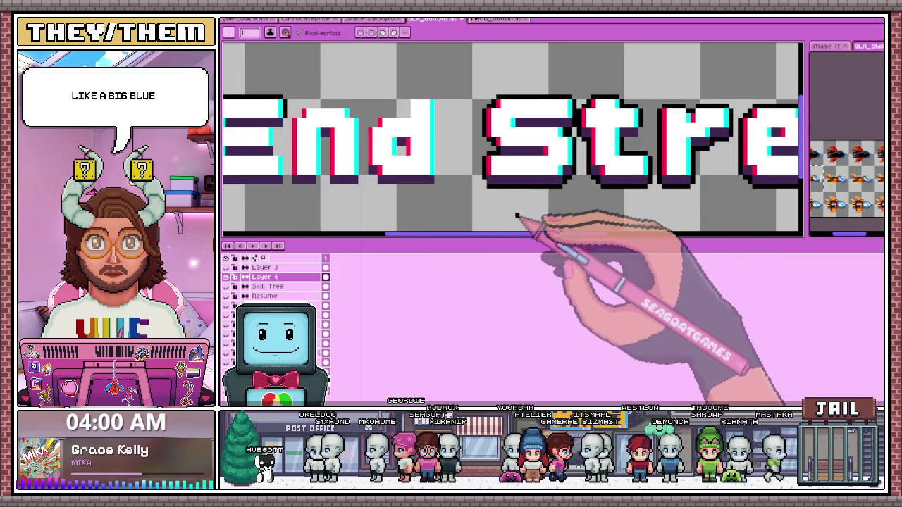
Draw a black outline line under the E of the End lettering
scroll(493, 183, up, 2)
scroll(493, 185, down, 1)
scroll(507, 204, down, 1)
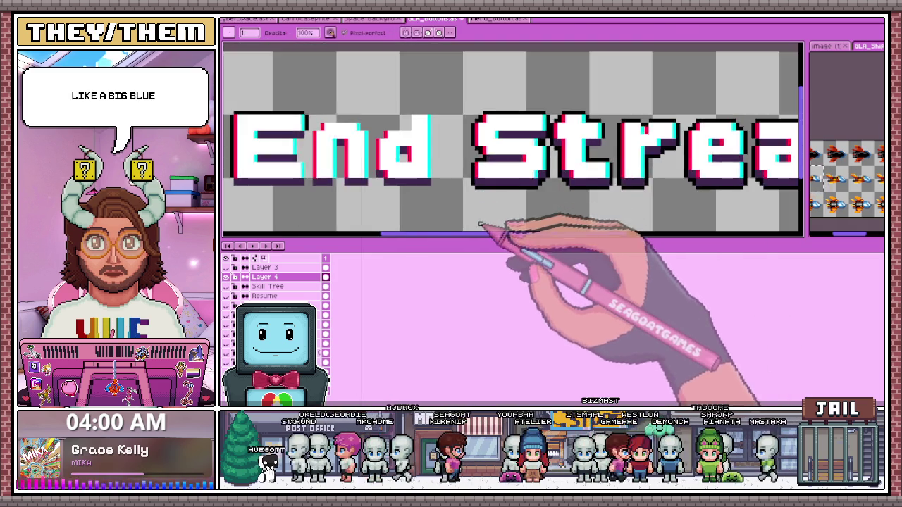
scroll(451, 204, down, 1)
scroll(319, 200, up, 2)
scroll(318, 200, up, 1)
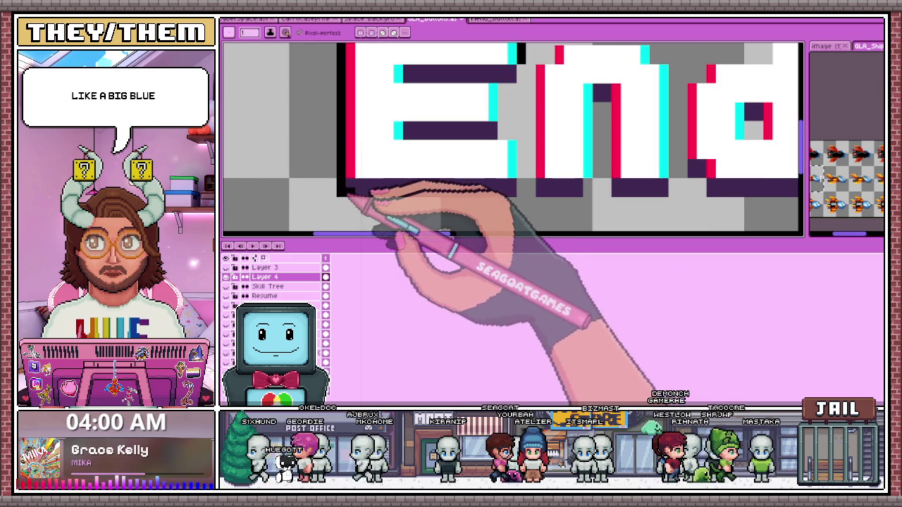
scroll(362, 201, up, 1)
mouse_move(363, 202)
mouse_down()
mouse_move(508, 203)
mouse_move(523, 144)
mouse_move(501, 89)
mouse_up()
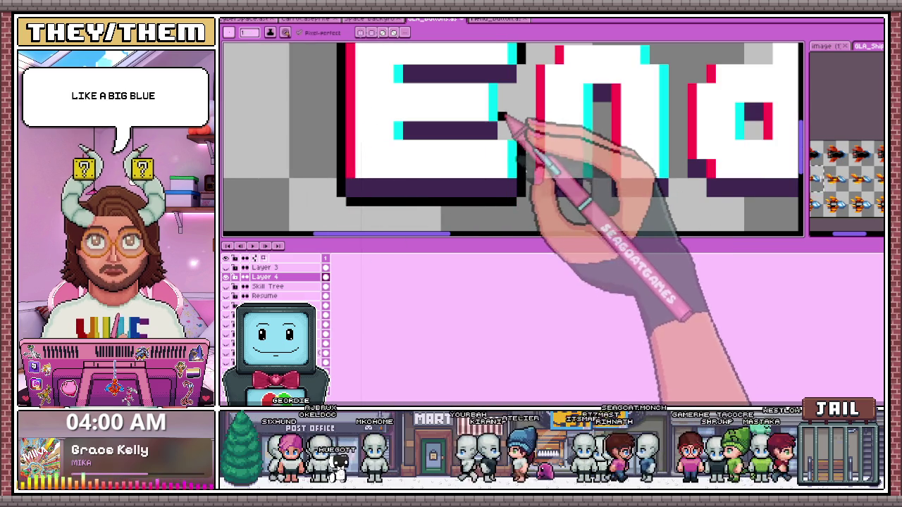
Fill the middle of the n with black and check the red/cyan edges while zooming
scroll(518, 130, down, 1)
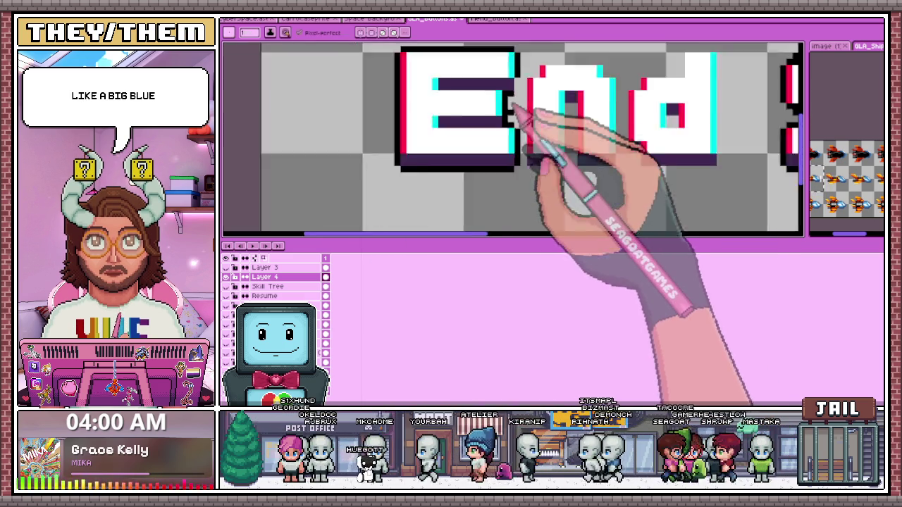
scroll(536, 120, up, 2)
scroll(511, 125, down, 1)
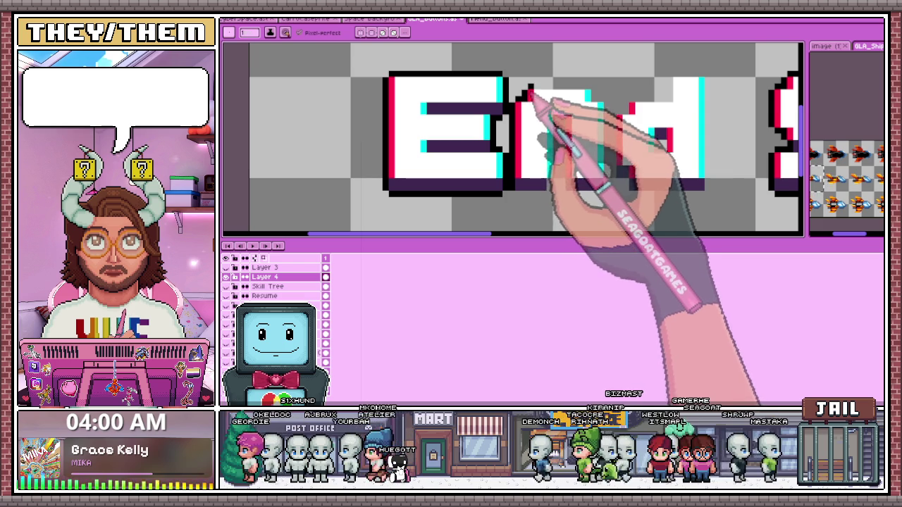
scroll(620, 113, up, 2)
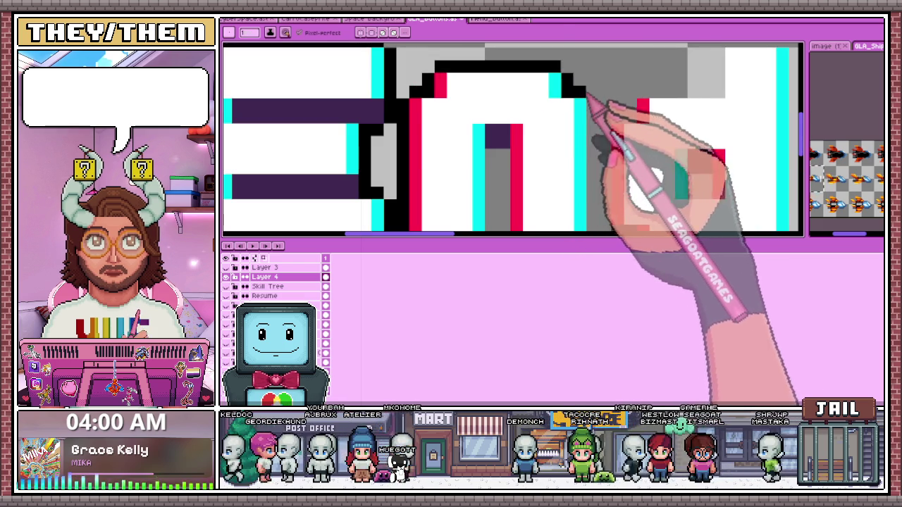
scroll(599, 127, down, 1)
scroll(592, 190, down, 1)
scroll(585, 176, up, 2)
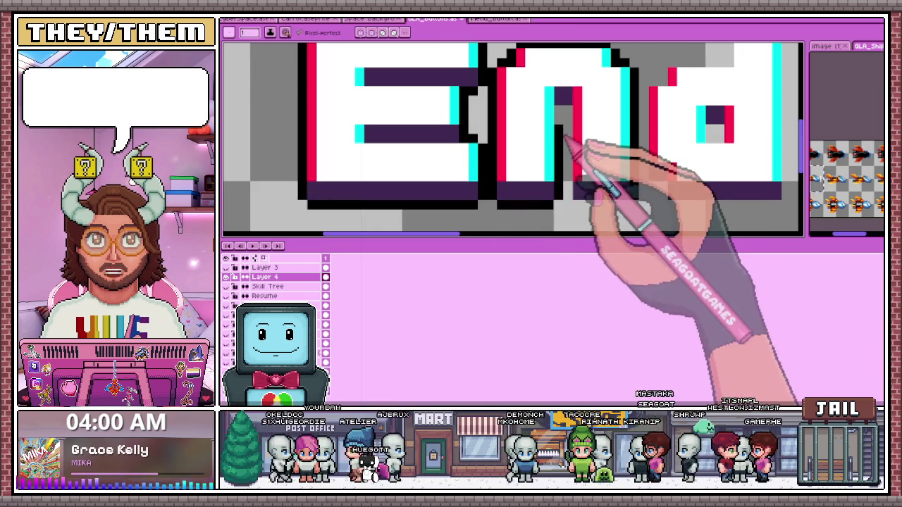
drag(569, 124, 572, 199)
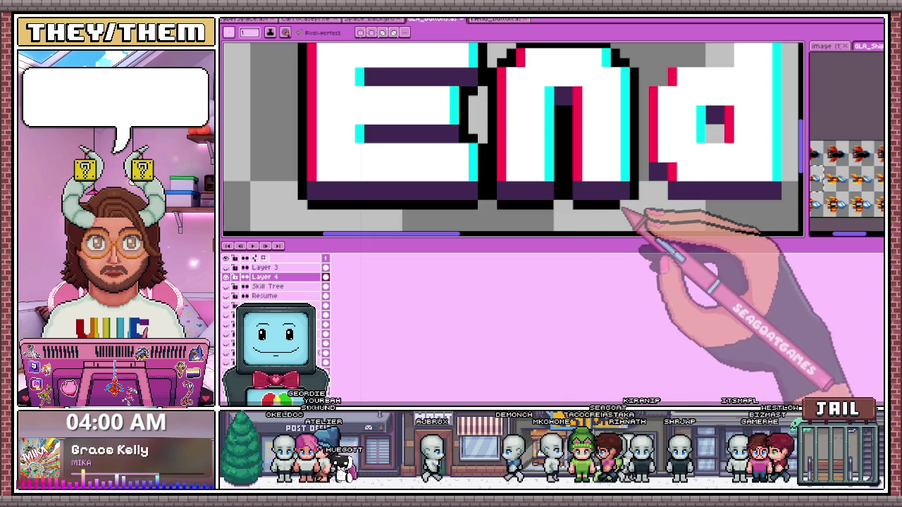
scroll(547, 176, down, 1)
scroll(584, 201, down, 1)
scroll(527, 181, up, 3)
scroll(527, 182, up, 2)
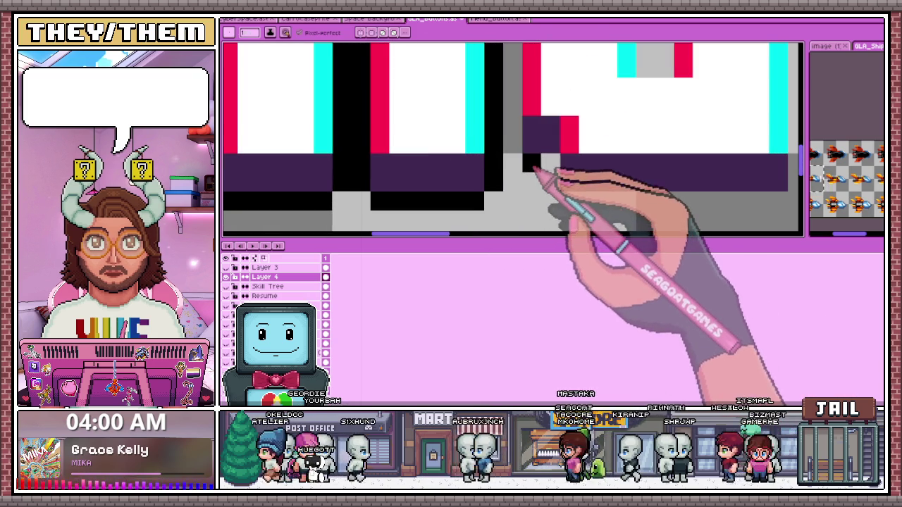
scroll(528, 212, down, 2)
scroll(568, 201, up, 1)
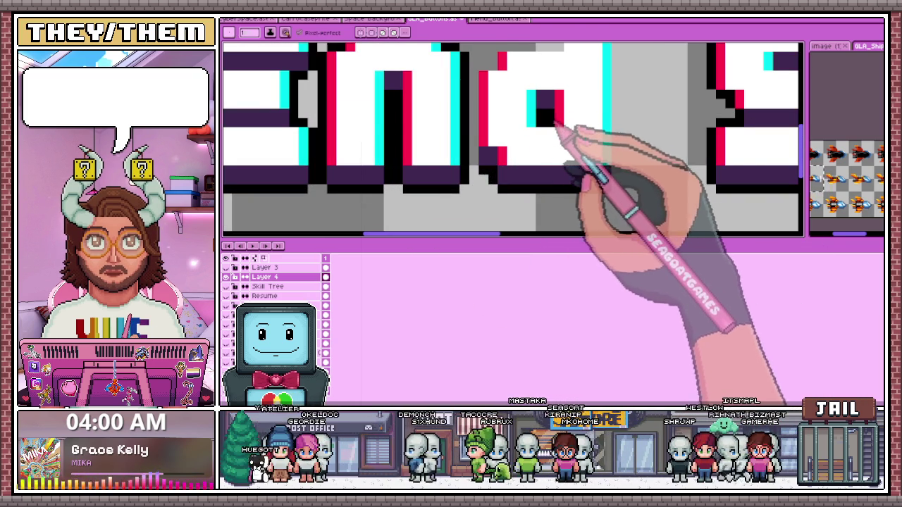
scroll(563, 127, down, 1)
scroll(539, 121, up, 3)
scroll(498, 165, down, 1)
scroll(519, 145, up, 1)
scroll(507, 100, down, 2)
scroll(520, 141, up, 2)
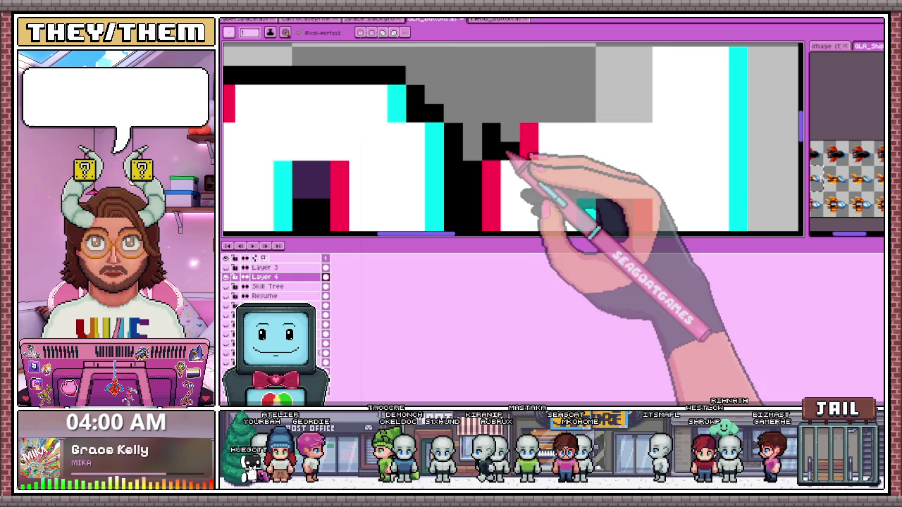
scroll(524, 150, down, 1)
scroll(628, 121, down, 1)
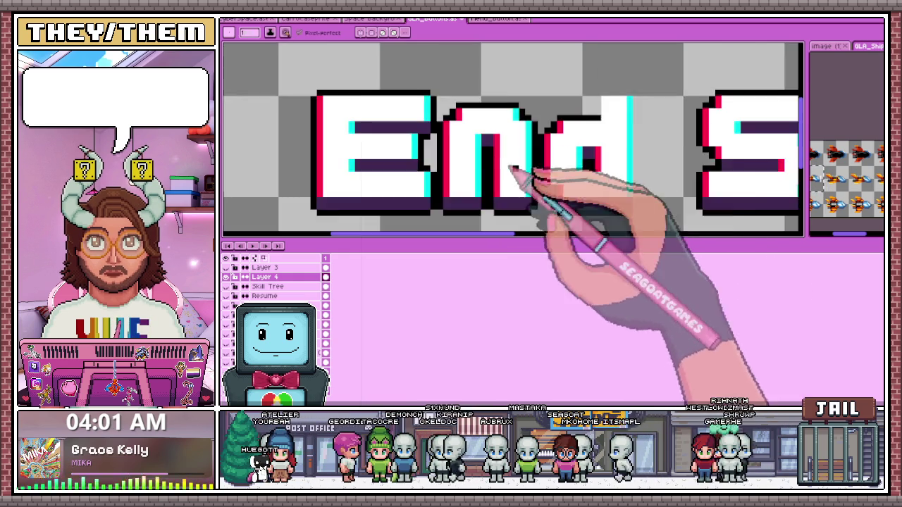
scroll(513, 161, up, 1)
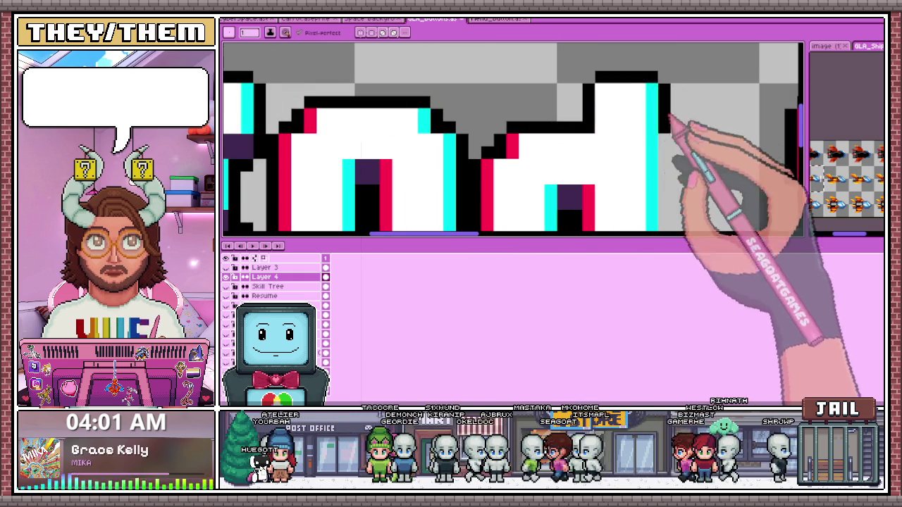
scroll(656, 141, down, 2)
scroll(647, 113, up, 1)
scroll(652, 111, up, 1)
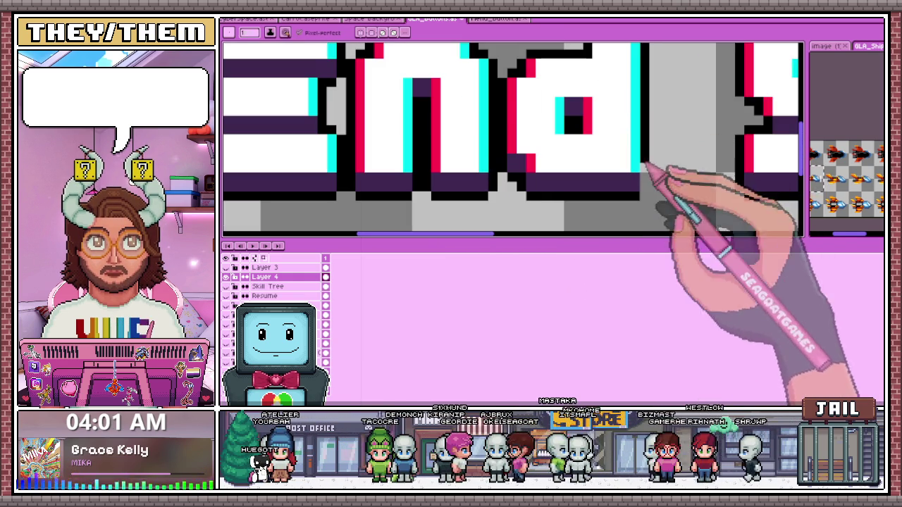
scroll(664, 183, down, 2)
scroll(578, 207, down, 1)
scroll(496, 210, down, 1)
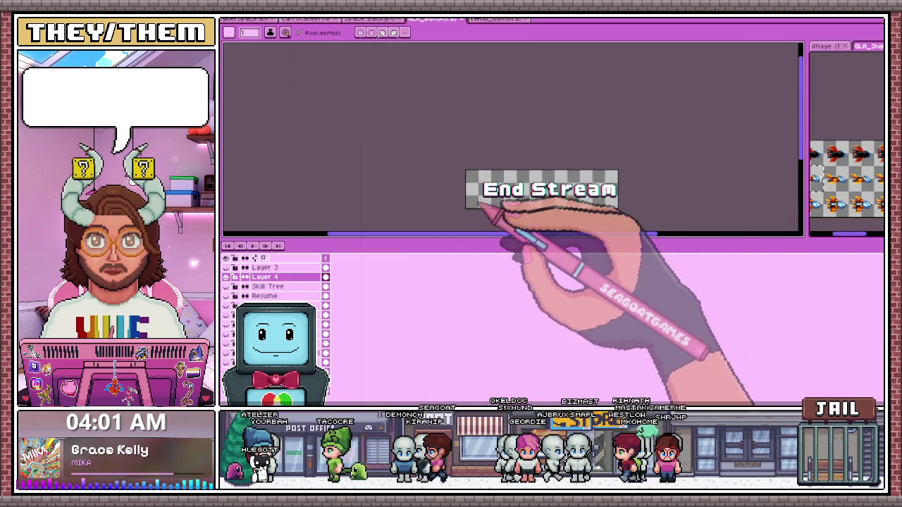
Reposition the E of End Stream with a marquee selection, commit it, and deselect
scroll(564, 197, up, 2)
scroll(439, 124, up, 1)
drag(423, 105, 534, 233)
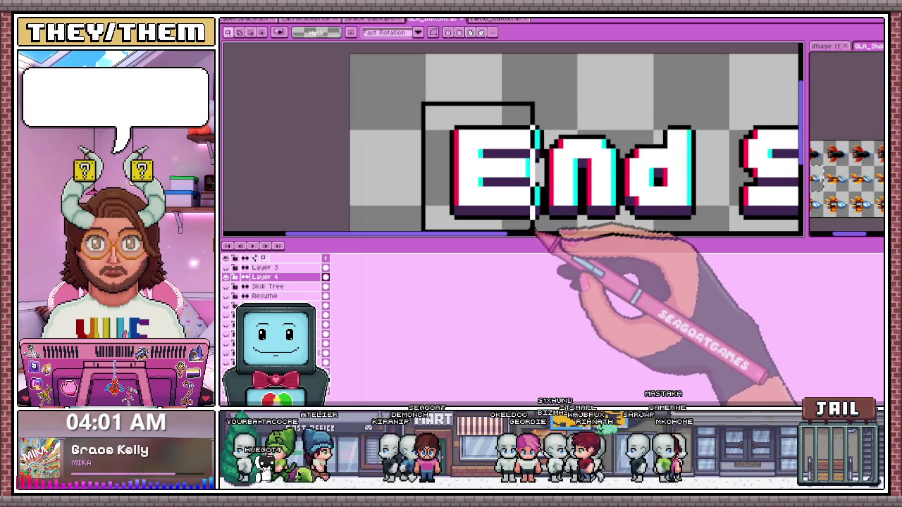
scroll(583, 181, down, 1)
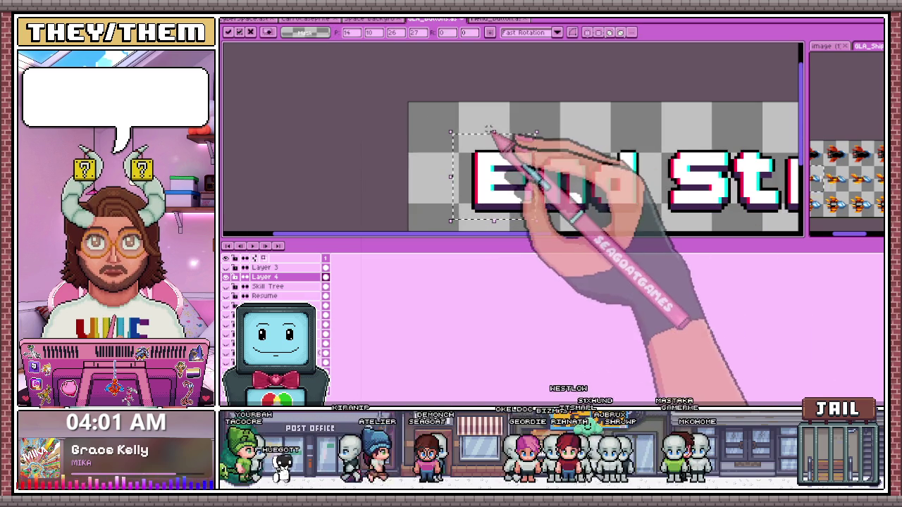
scroll(493, 141, down, 1)
key(Return)
scroll(507, 202, up, 1)
scroll(528, 177, up, 1)
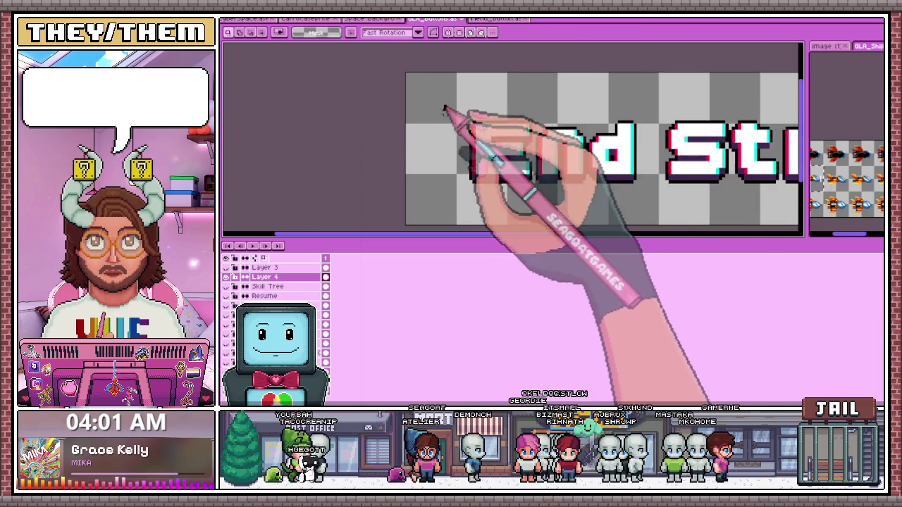
scroll(483, 141, up, 1)
click(592, 191)
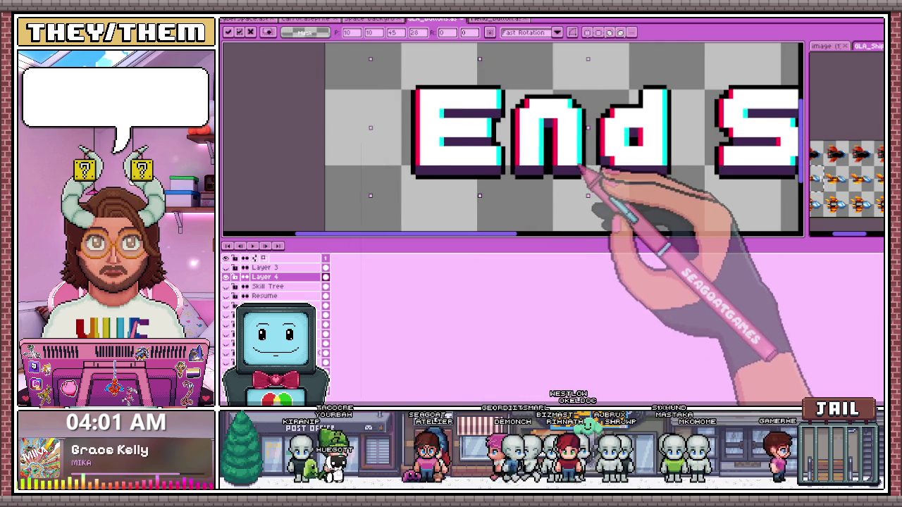
Select the S of Stream for repositioning, then clear the selection with Ctrl+Z
scroll(592, 189, down, 1)
scroll(594, 183, down, 1)
scroll(592, 182, up, 1)
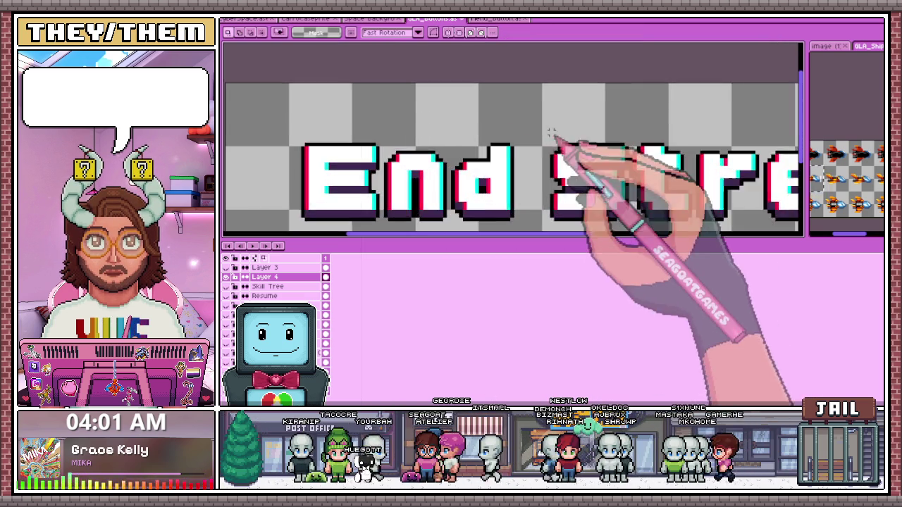
scroll(592, 182, up, 1)
drag(516, 107, 590, 207)
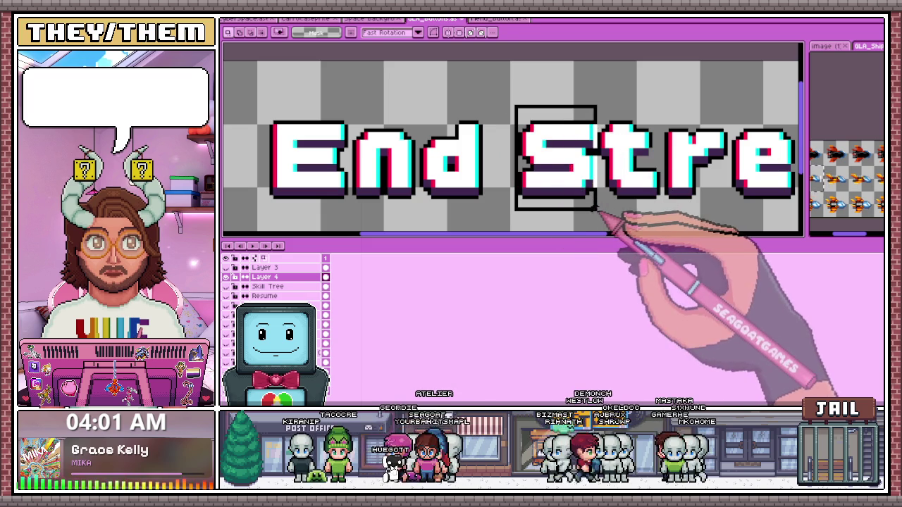
scroll(599, 182, down, 1)
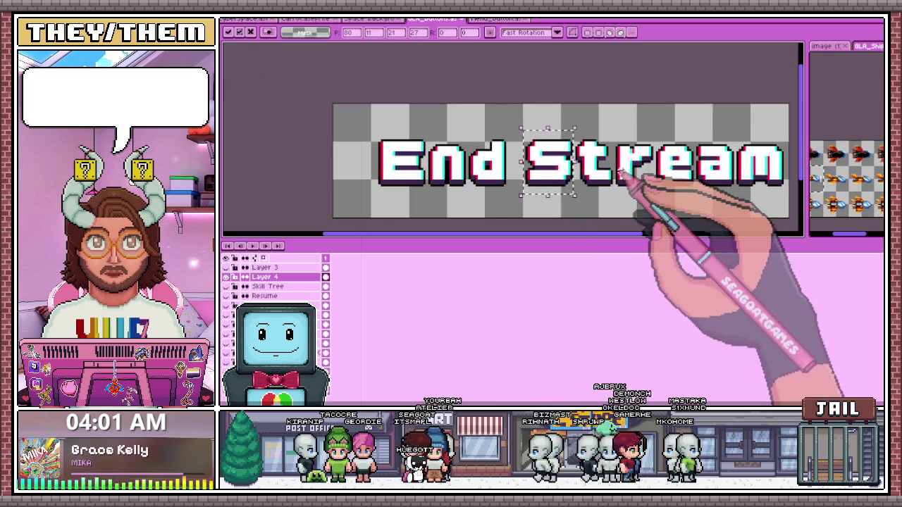
scroll(606, 176, down, 1)
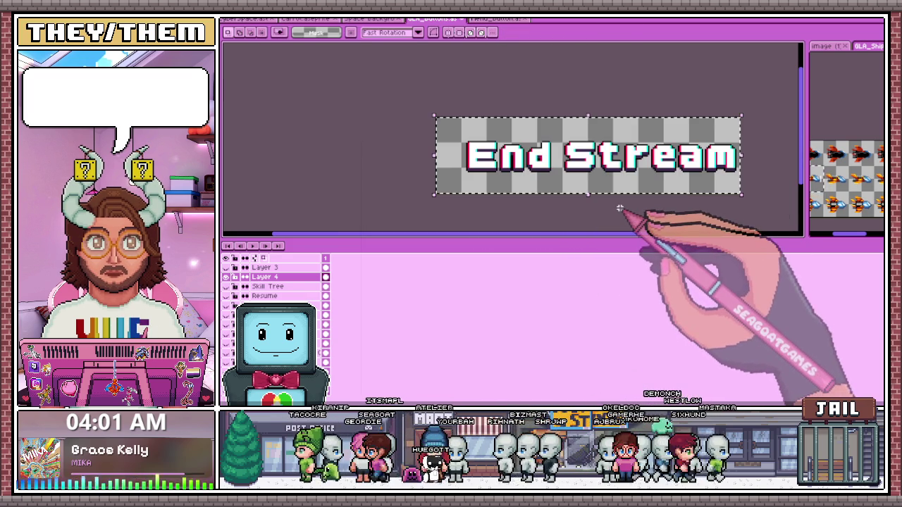
key(ctrl+z)
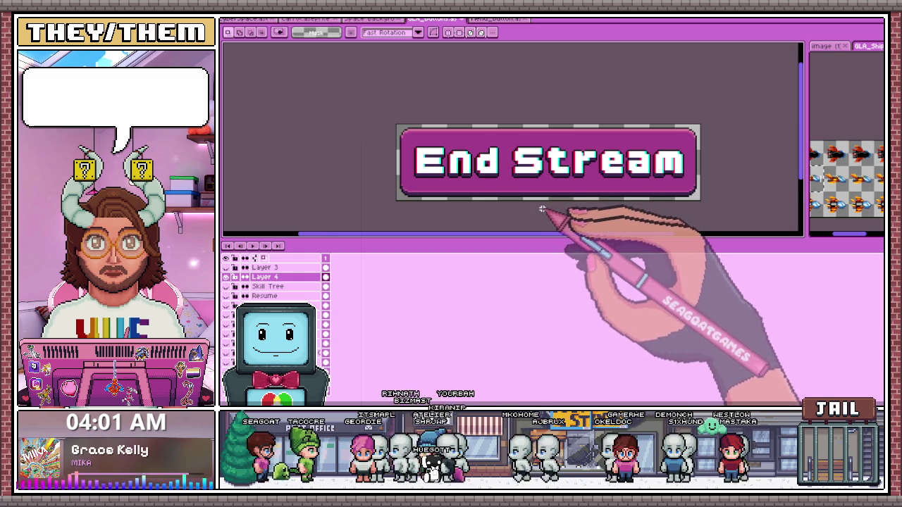
Rename Layer 4 to End Stream in its Layer Properties
scroll(530, 203, up, 1)
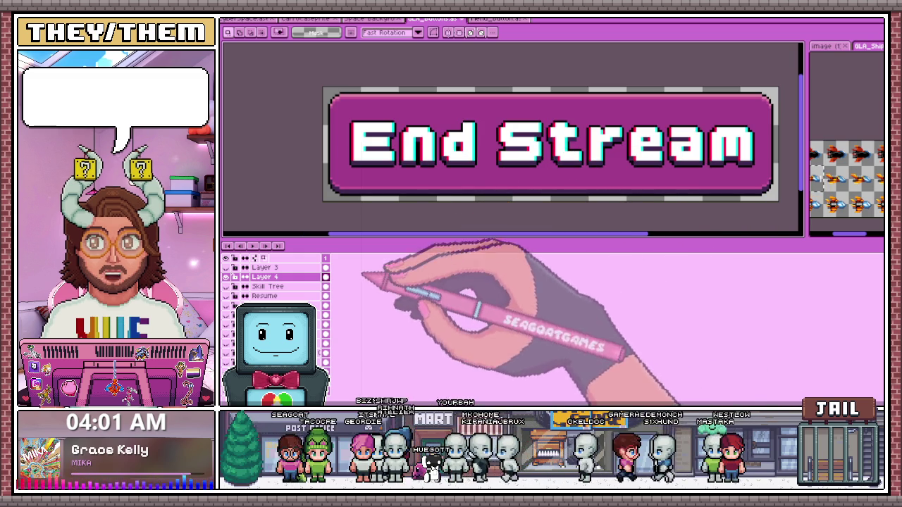
double_click(262, 276)
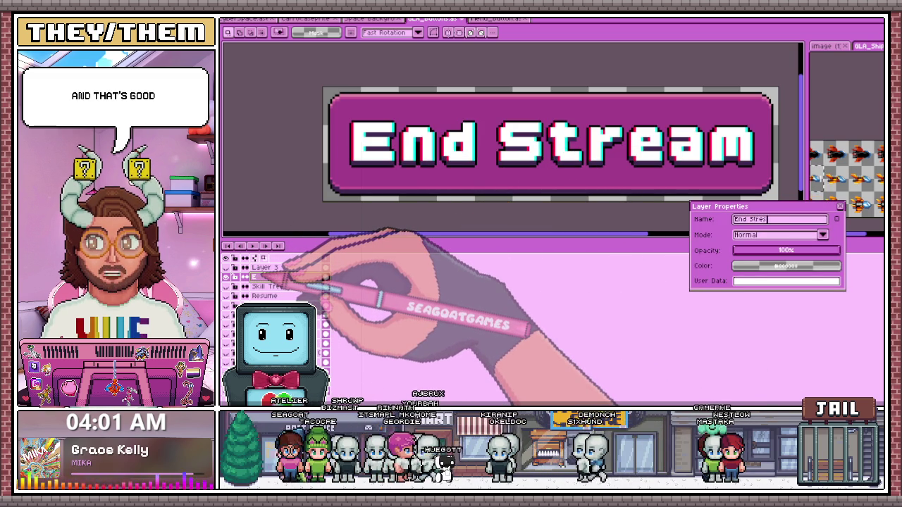
text(rea)
key(Return)
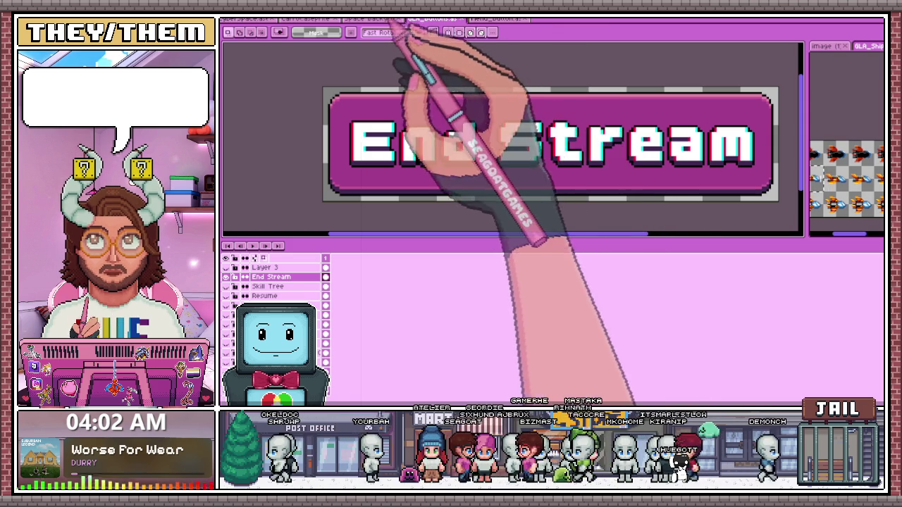
Close the Space background and rocket sprite documents
click(372, 18)
click(399, 18)
click(310, 18)
click(337, 18)
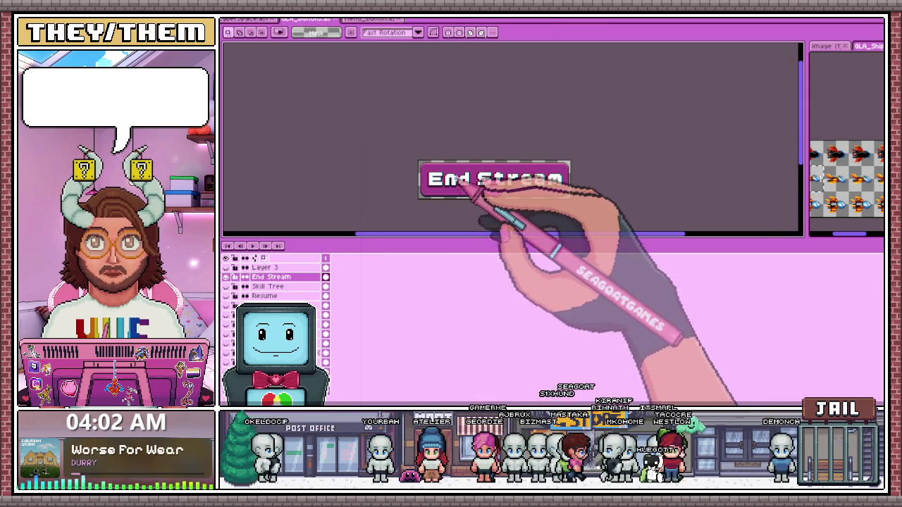
Compare the menu buttons sheet with the End Stream document and remove the stray Credits layer
click(370, 19)
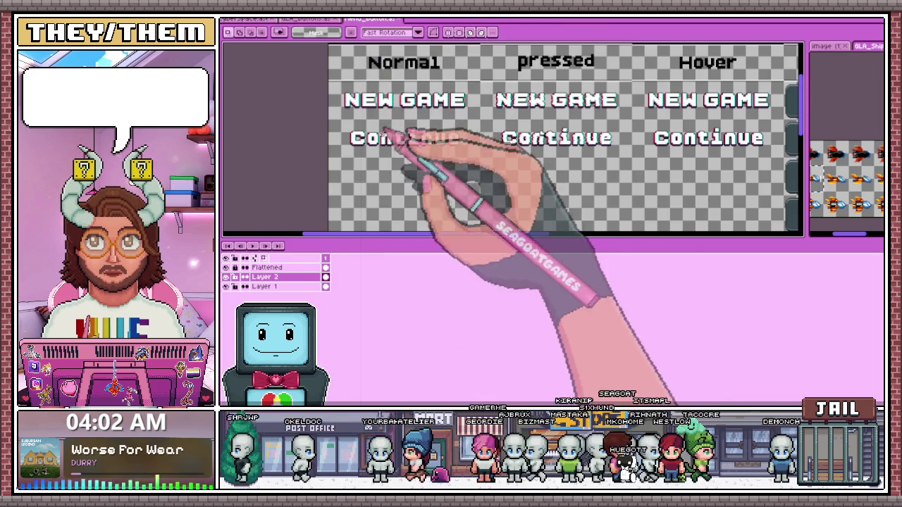
scroll(447, 151, down, 2)
scroll(493, 162, up, 1)
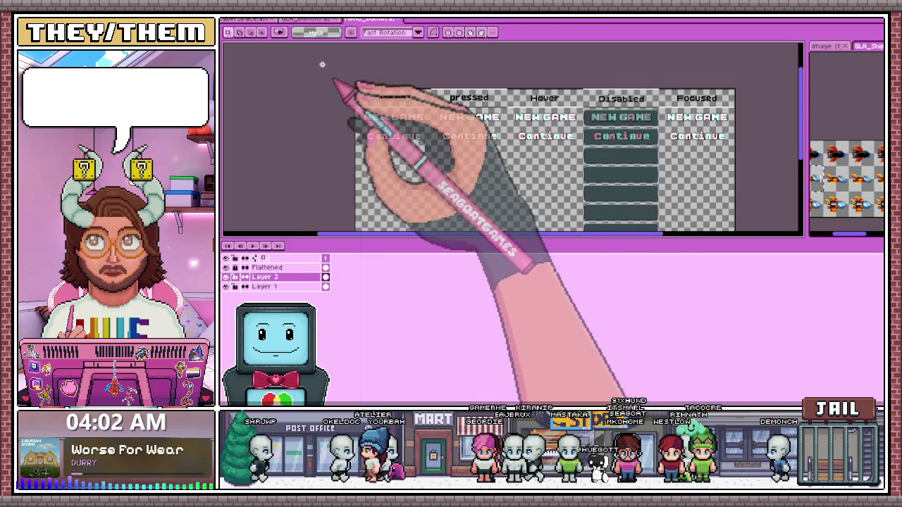
click(310, 19)
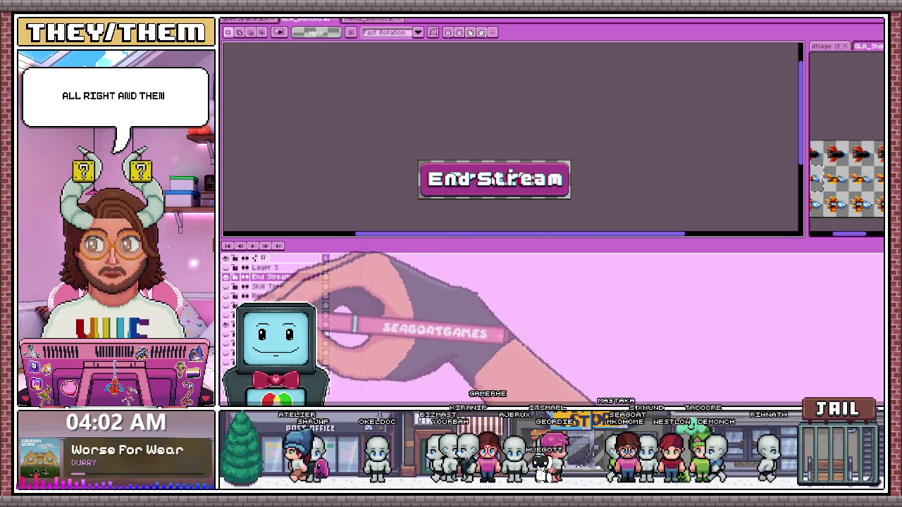
click(325, 324)
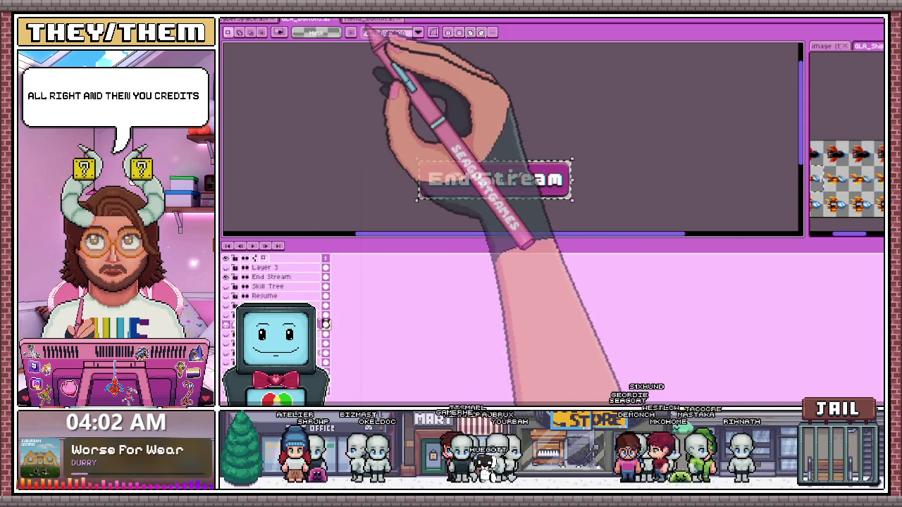
key(ctrl+Tab)
click(262, 259)
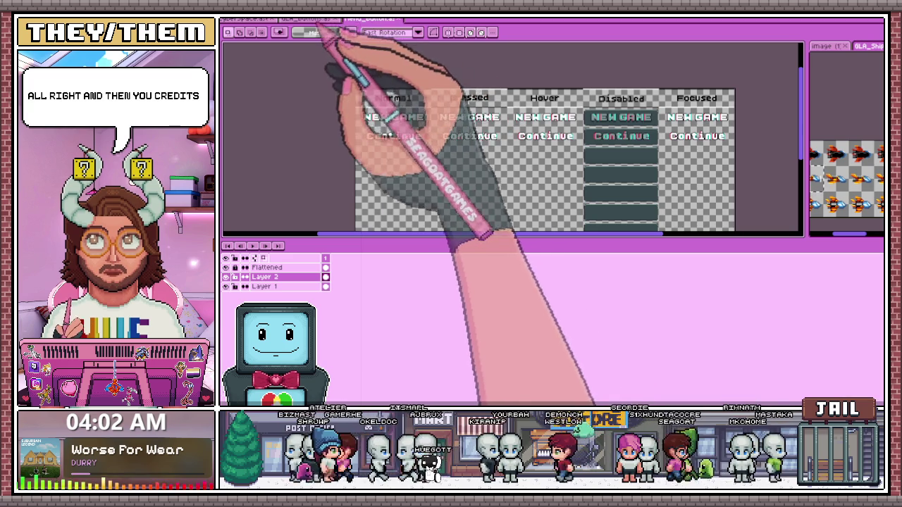
Select the whole End Stream canvas, then open Layer 2's properties on the menu buttons sheet
click(320, 19)
key(ctrl+a)
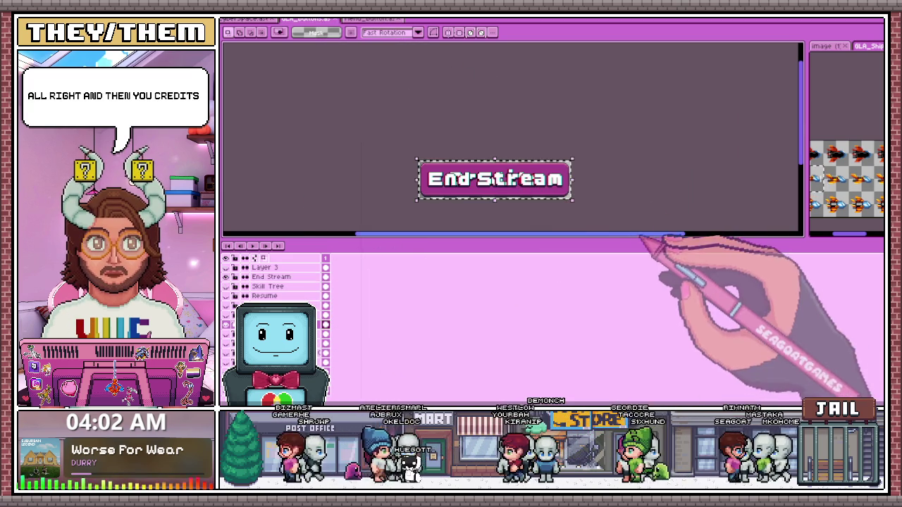
click(363, 19)
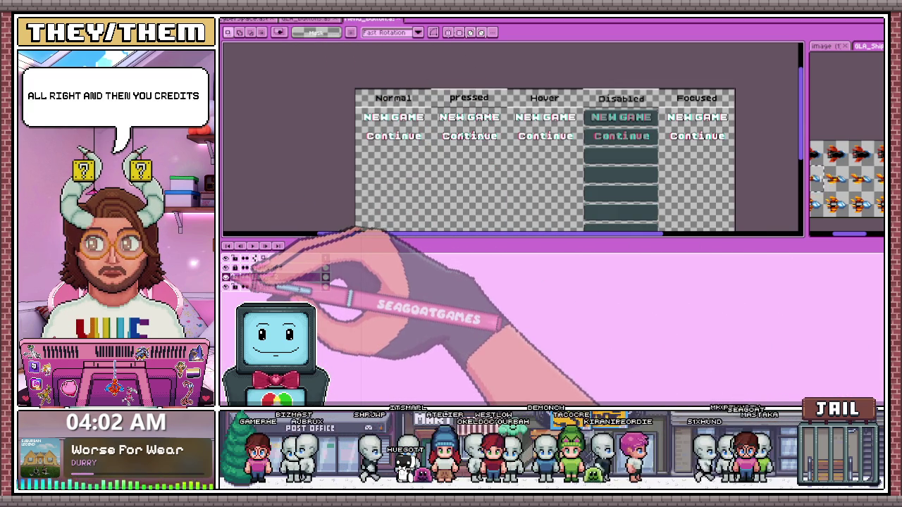
double_click(282, 277)
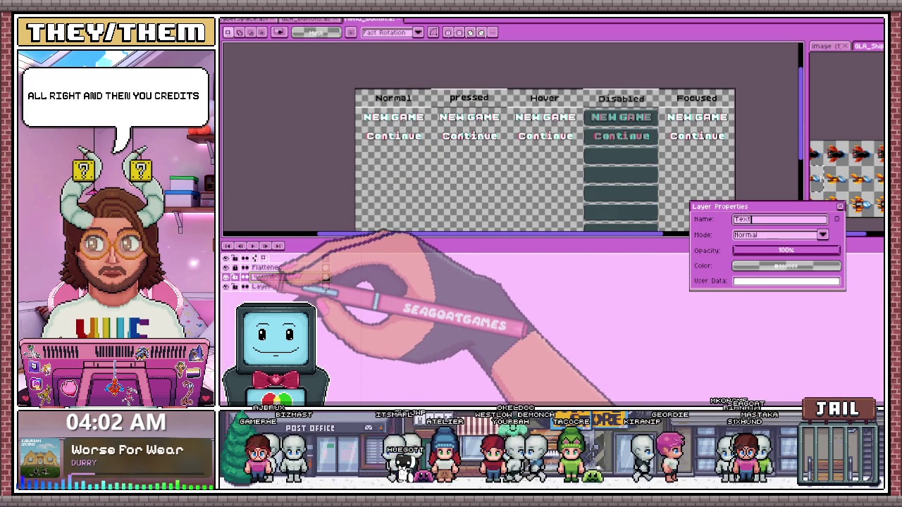
Name the layer Text, paste the Credits label, and place it under the second Continue
key(Return)
scroll(378, 185, up, 2)
key(ctrl+v)
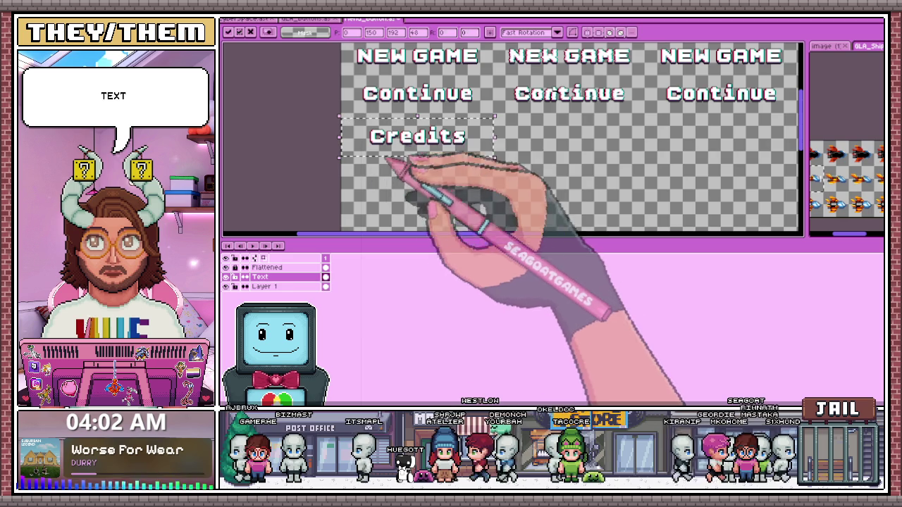
scroll(386, 161, up, 1)
scroll(380, 161, down, 1)
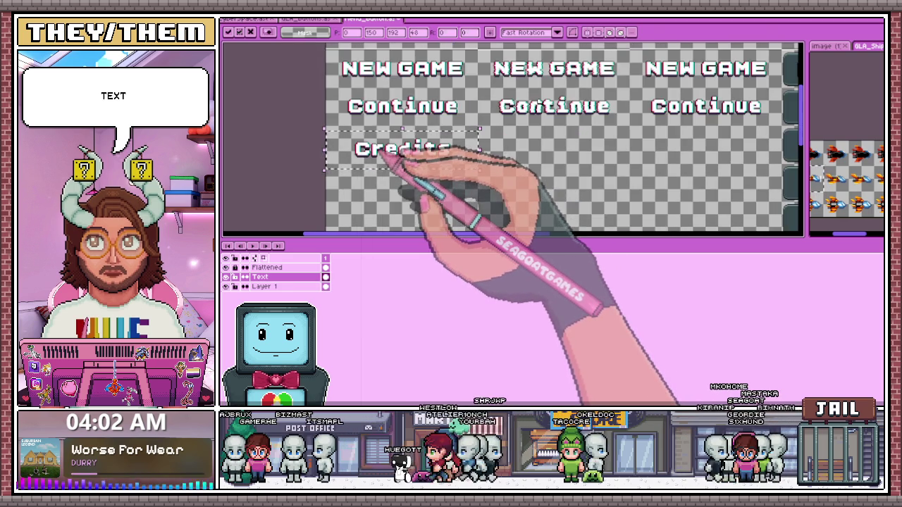
scroll(386, 162, up, 2)
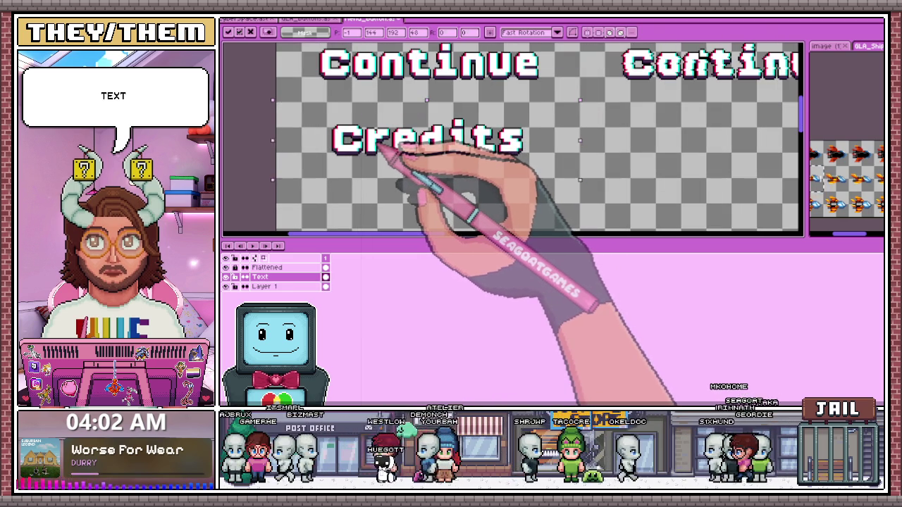
scroll(521, 143, up, 1)
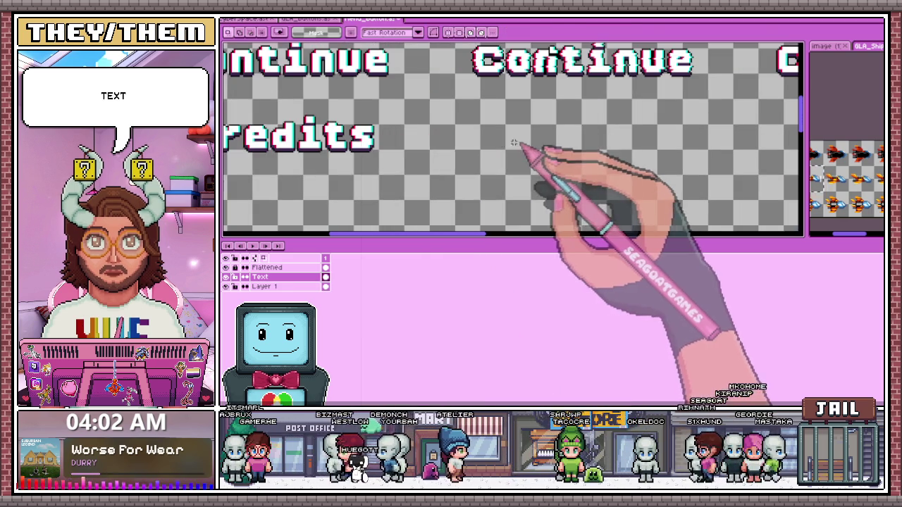
drag(394, 155, 604, 141)
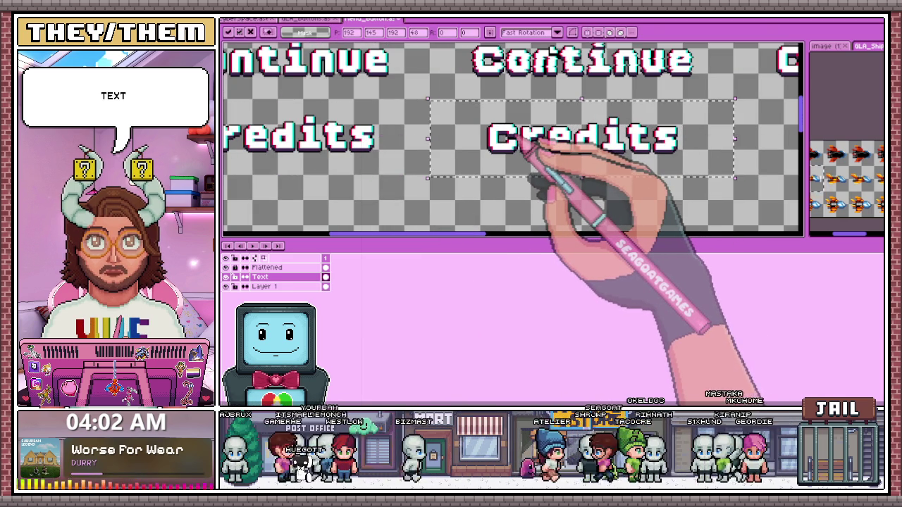
Move the Credits copy under the third Continue and select the Flattened layer
scroll(600, 150, down, 1)
scroll(568, 137, down, 1)
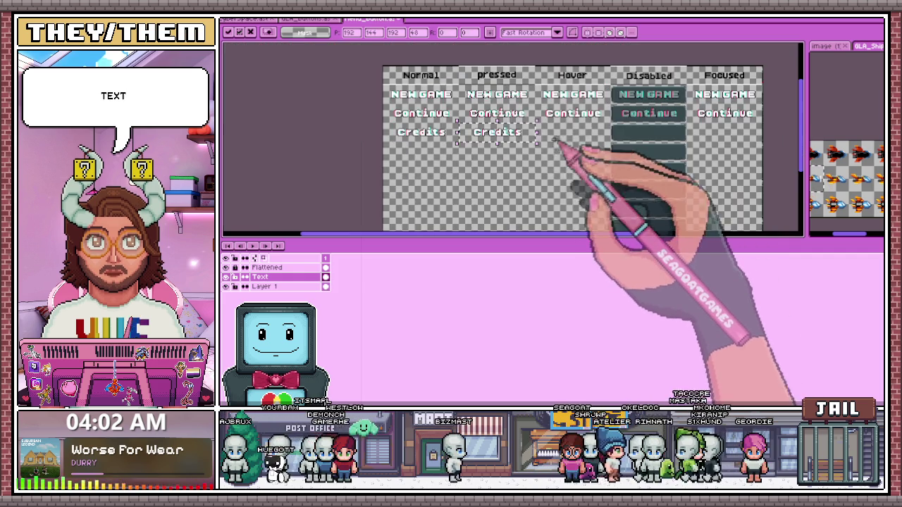
scroll(548, 139, up, 3)
drag(548, 138, 563, 145)
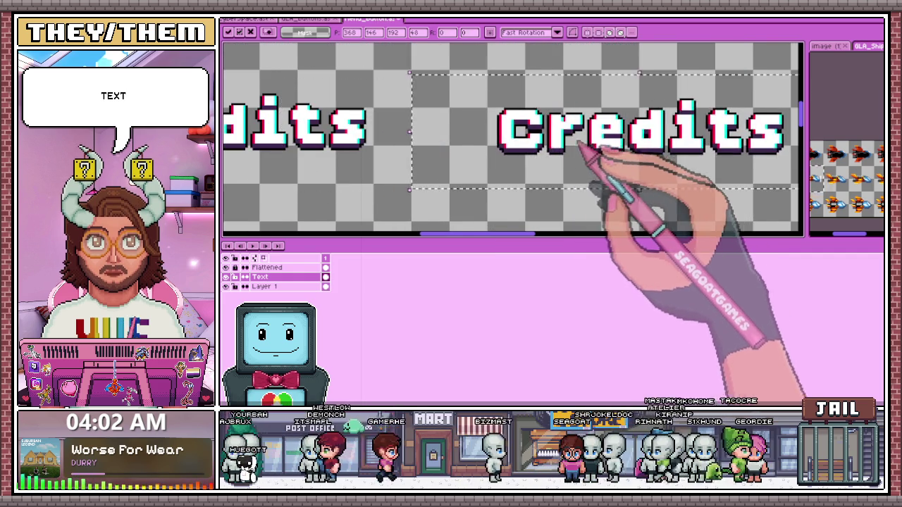
scroll(563, 145, down, 1)
scroll(553, 141, down, 1)
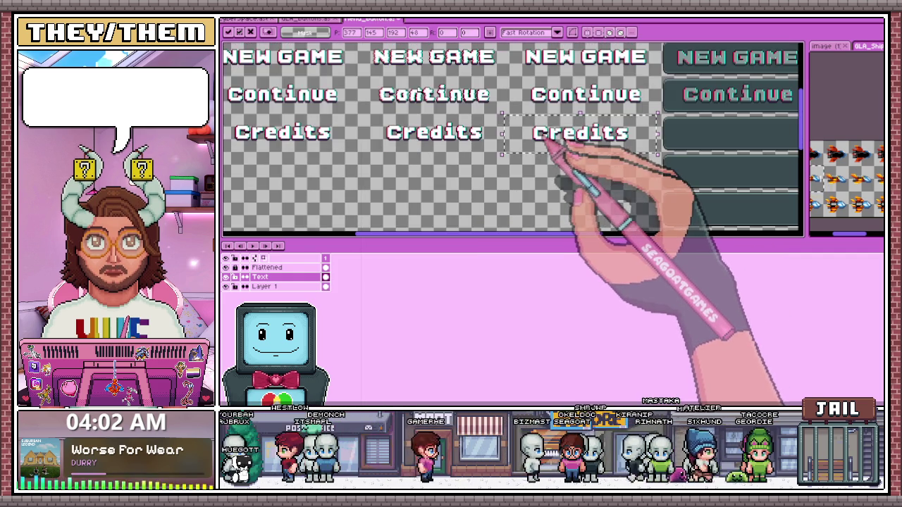
scroll(534, 151, down, 2)
scroll(428, 122, up, 2)
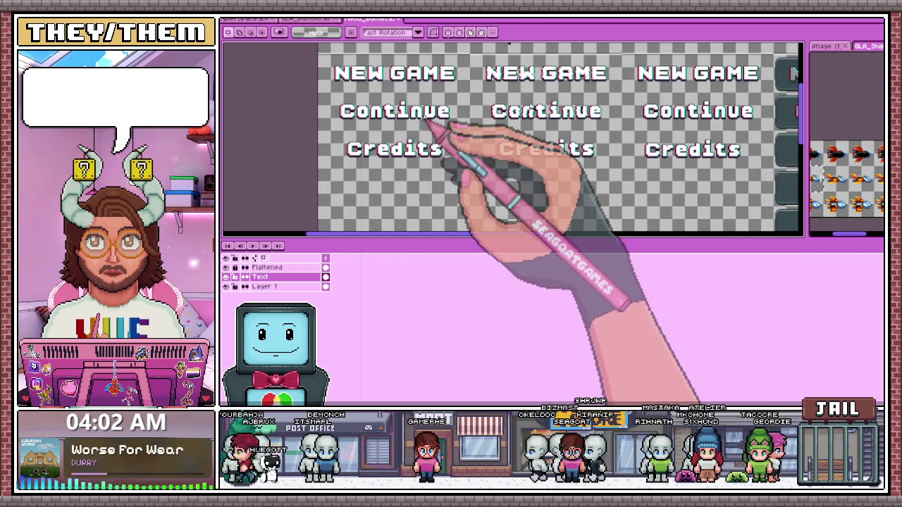
click(267, 268)
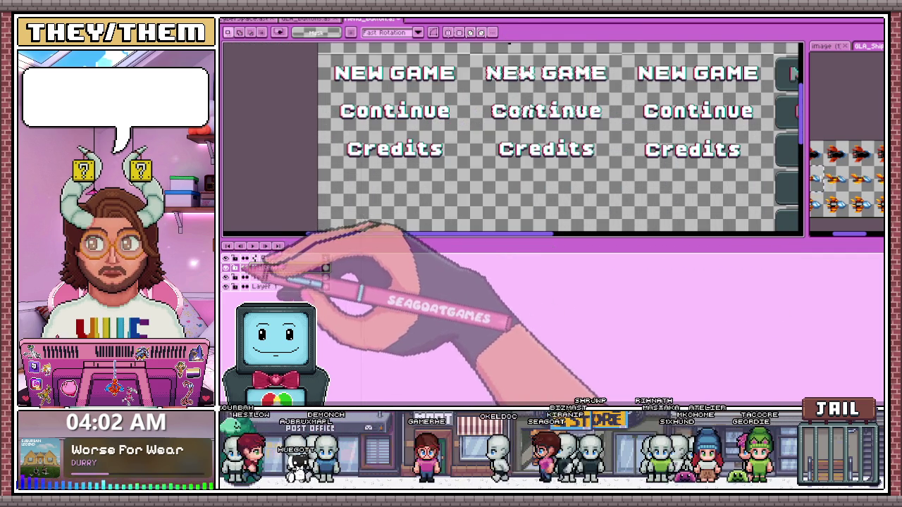
Zoom repeatedly over the NEW GAME, Continue and Disabled-column buttons to inspect the dimmed labels
scroll(467, 106, down, 1)
scroll(451, 125, up, 3)
scroll(438, 84, up, 1)
scroll(435, 62, down, 1)
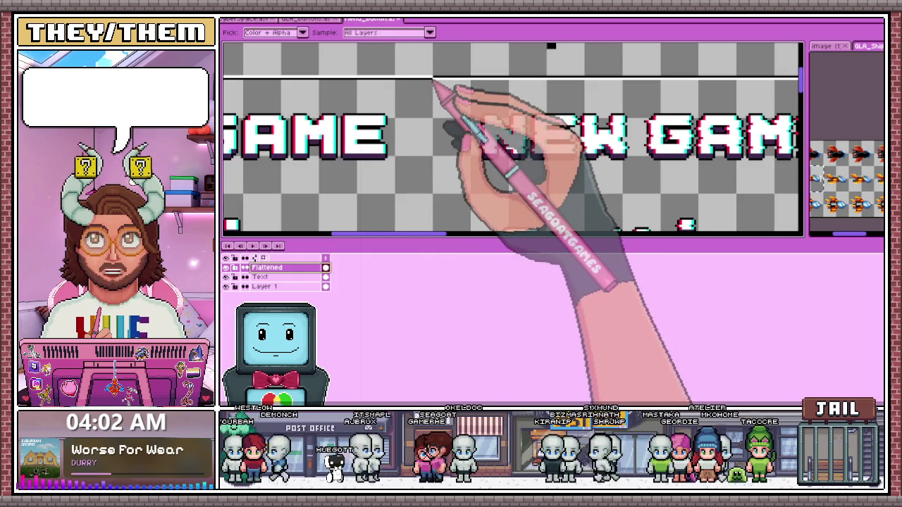
key(m)
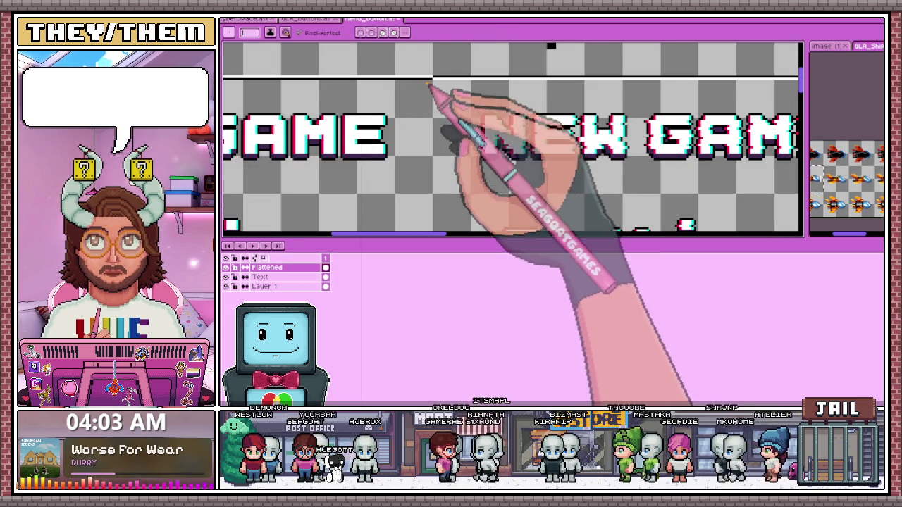
scroll(428, 84, up, 2)
scroll(427, 77, down, 2)
scroll(432, 75, down, 2)
scroll(437, 71, up, 2)
scroll(434, 169, down, 2)
scroll(439, 176, up, 2)
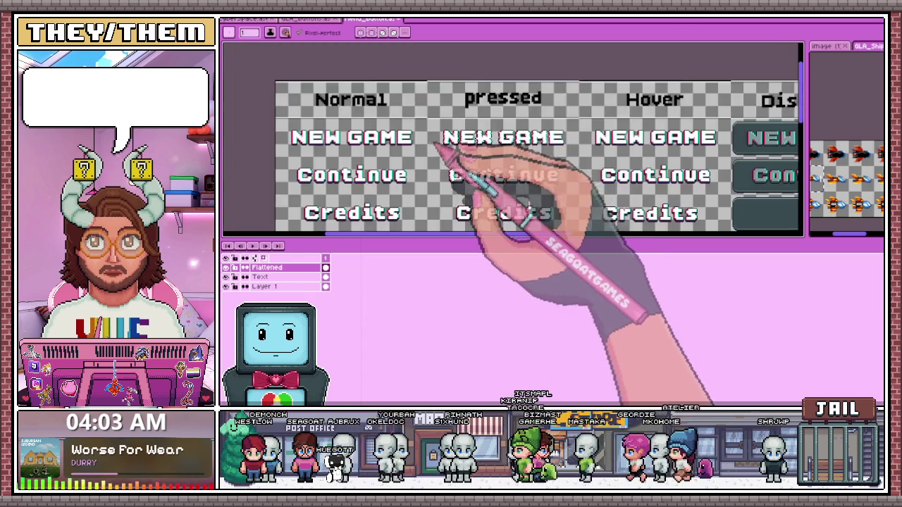
scroll(438, 148, up, 2)
scroll(431, 173, down, 2)
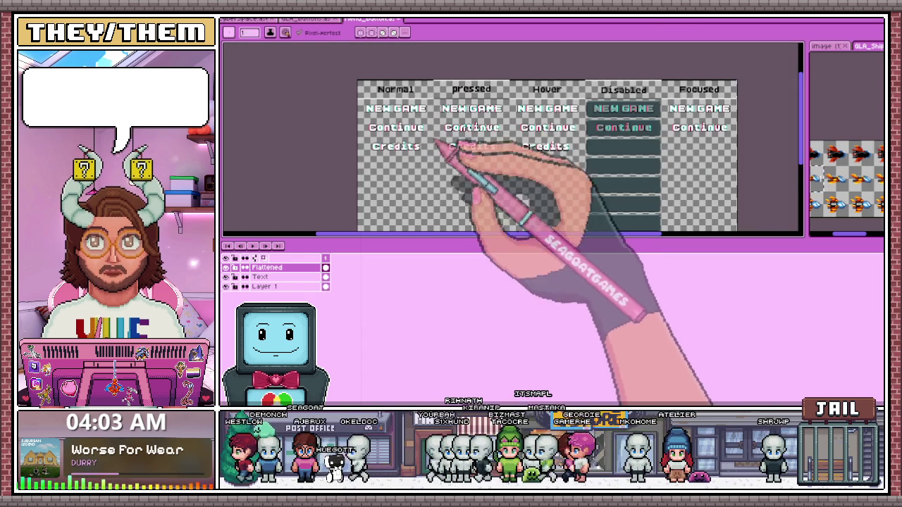
scroll(438, 145, up, 2)
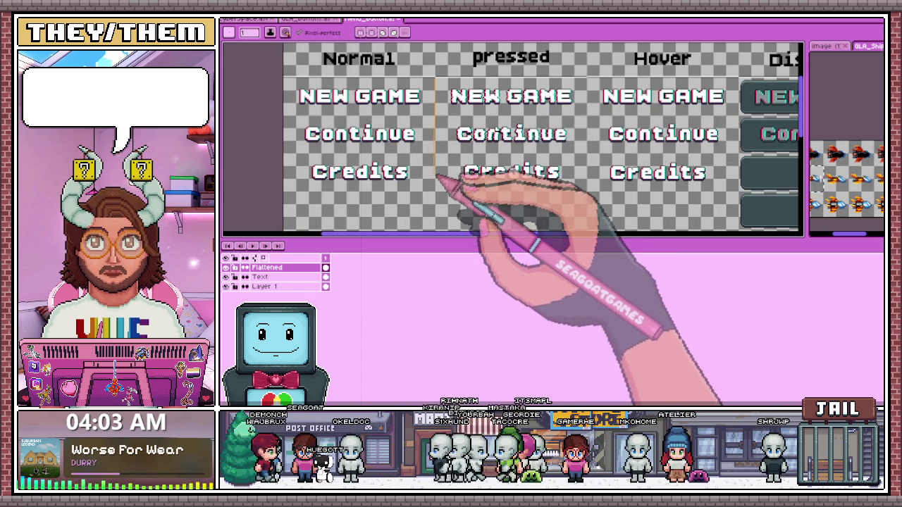
scroll(436, 180, up, 2)
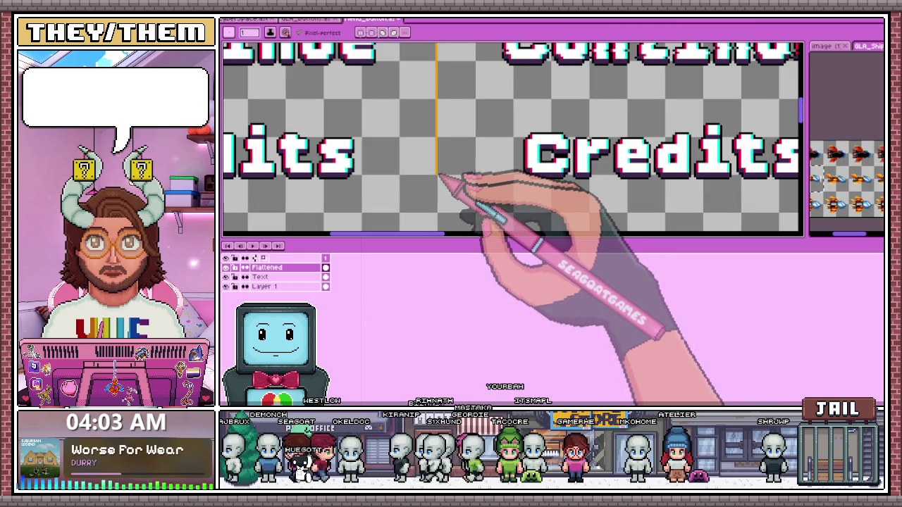
scroll(438, 174, down, 3)
scroll(458, 166, up, 2)
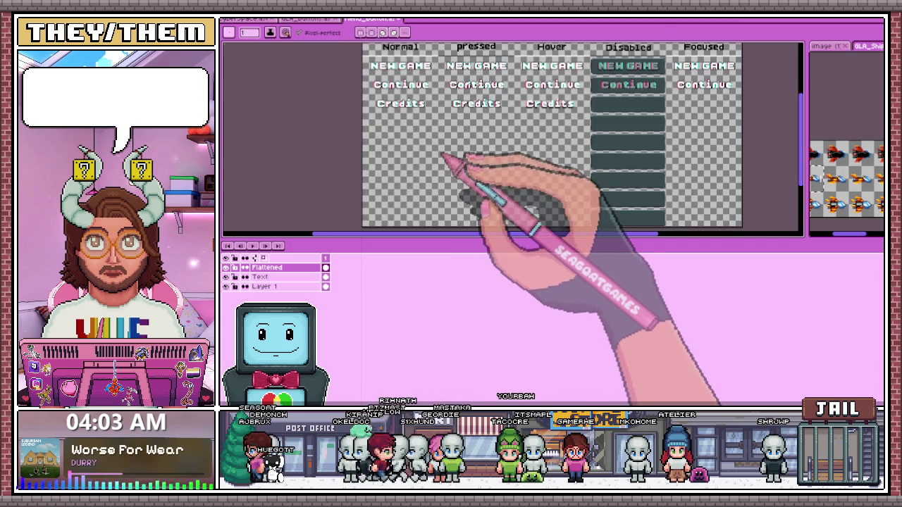
scroll(438, 156, up, 3)
scroll(438, 185, down, 3)
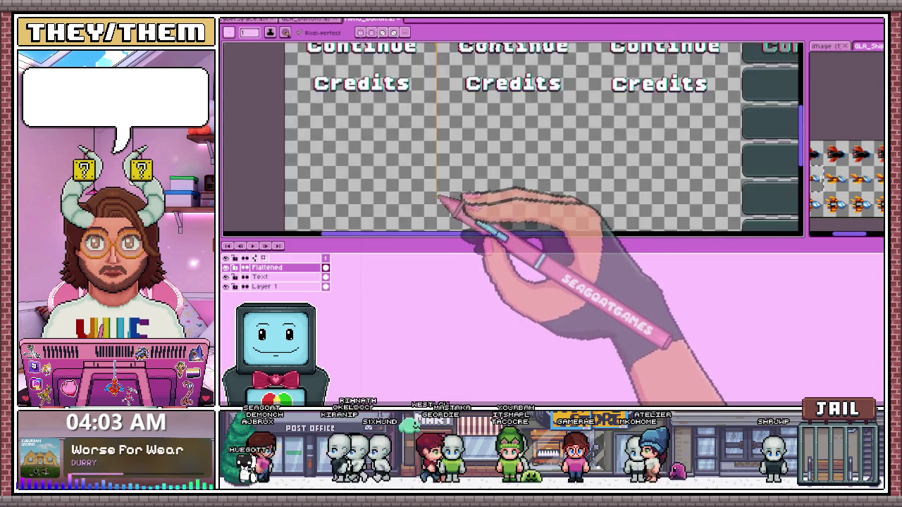
scroll(440, 163, down, 2)
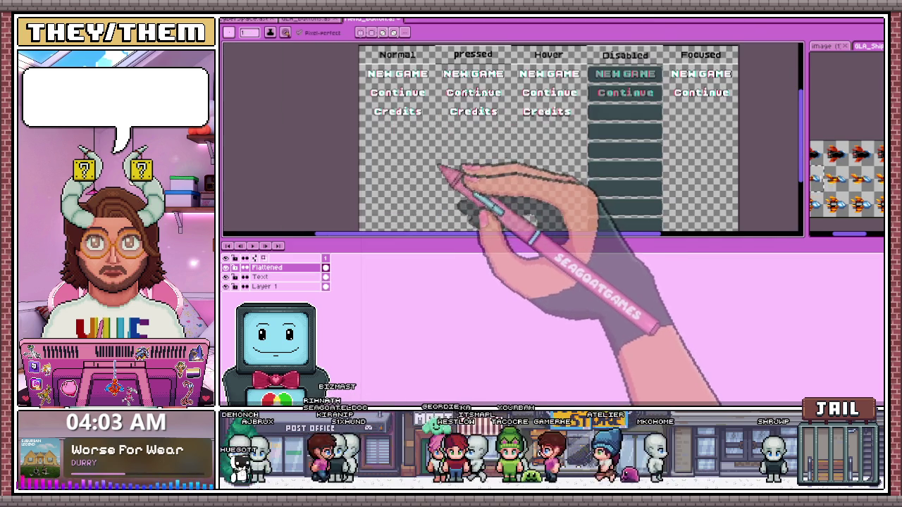
scroll(439, 166, up, 3)
scroll(444, 176, up, 1)
scroll(437, 155, up, 2)
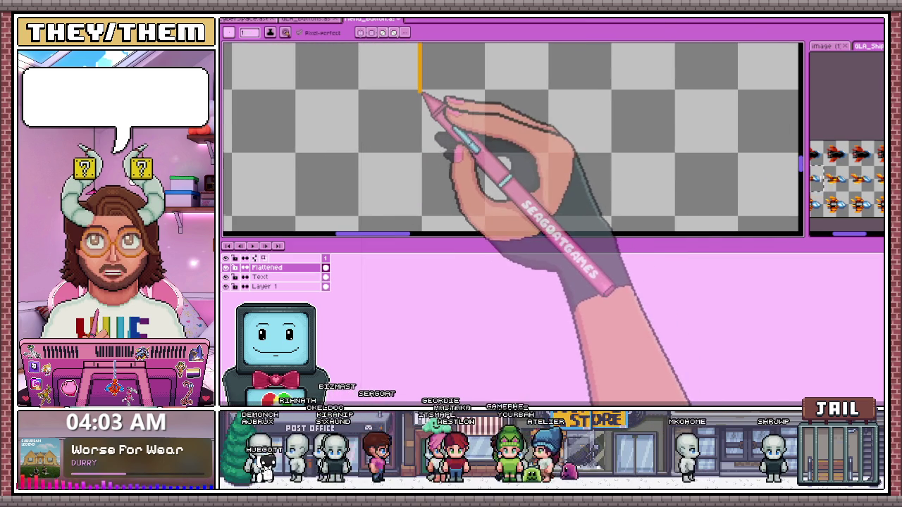
scroll(423, 102, down, 2)
scroll(431, 133, down, 1)
scroll(427, 162, up, 1)
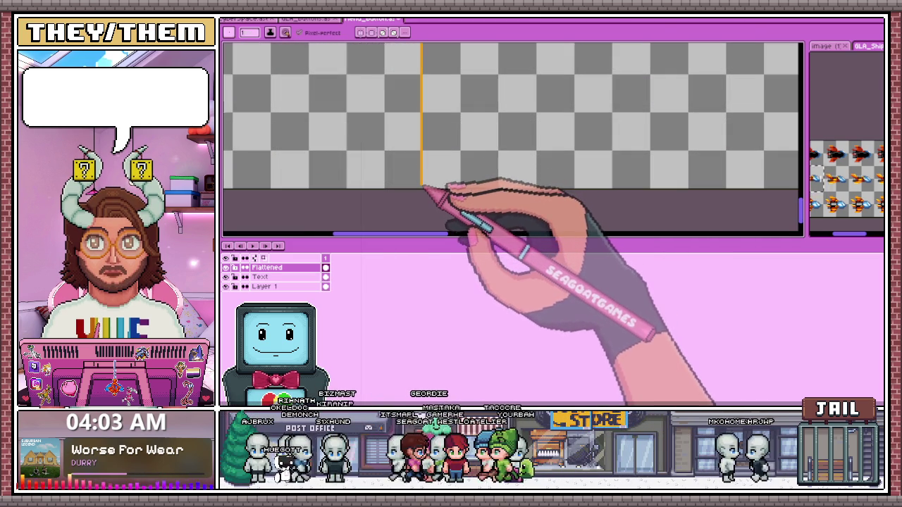
scroll(428, 165, down, 2)
scroll(433, 162, down, 1)
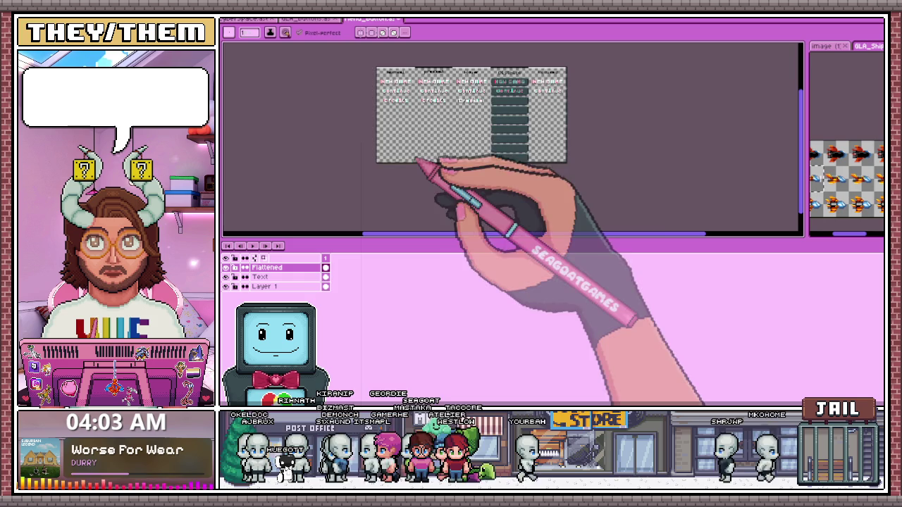
scroll(447, 80, up, 2)
scroll(517, 74, up, 2)
scroll(511, 75, up, 1)
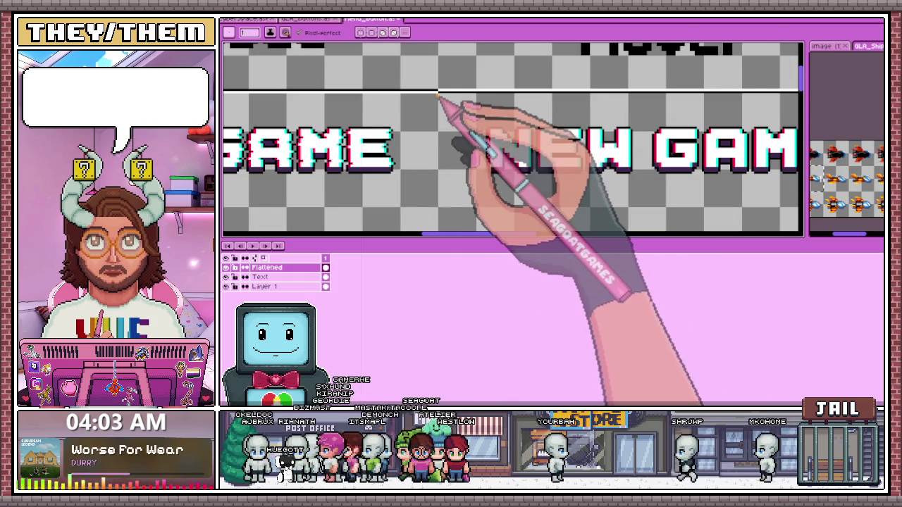
scroll(440, 99, down, 2)
scroll(445, 105, up, 2)
scroll(441, 99, up, 1)
scroll(442, 85, down, 2)
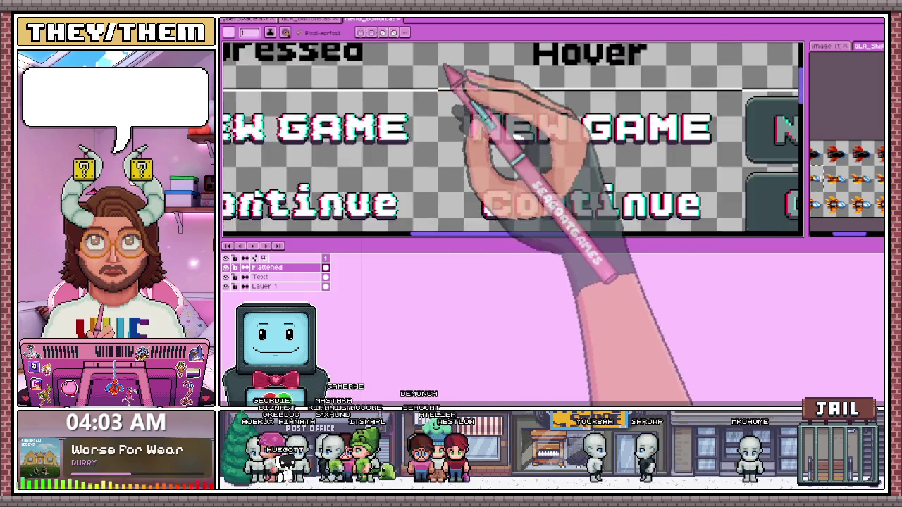
scroll(451, 106, down, 3)
scroll(465, 155, up, 1)
scroll(447, 111, up, 3)
scroll(451, 117, down, 1)
scroll(458, 115, down, 2)
scroll(439, 89, up, 2)
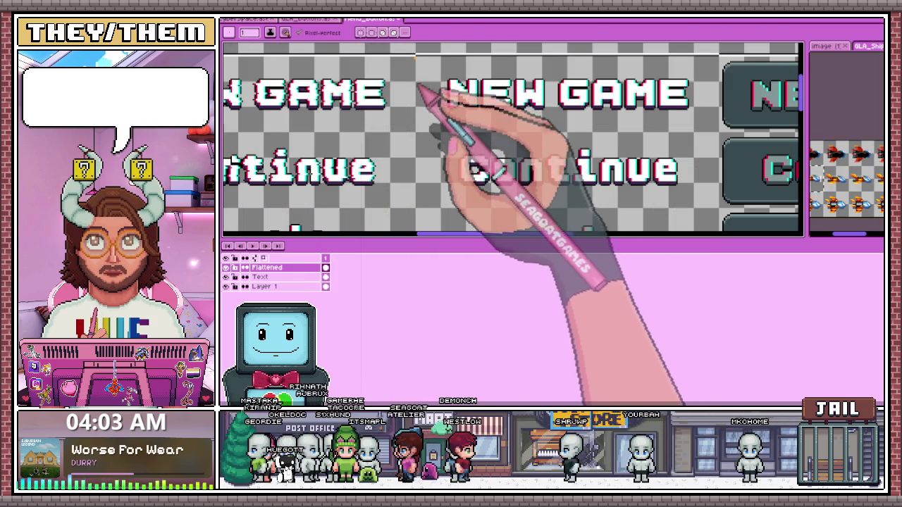
scroll(415, 113, down, 2)
scroll(410, 170, down, 3)
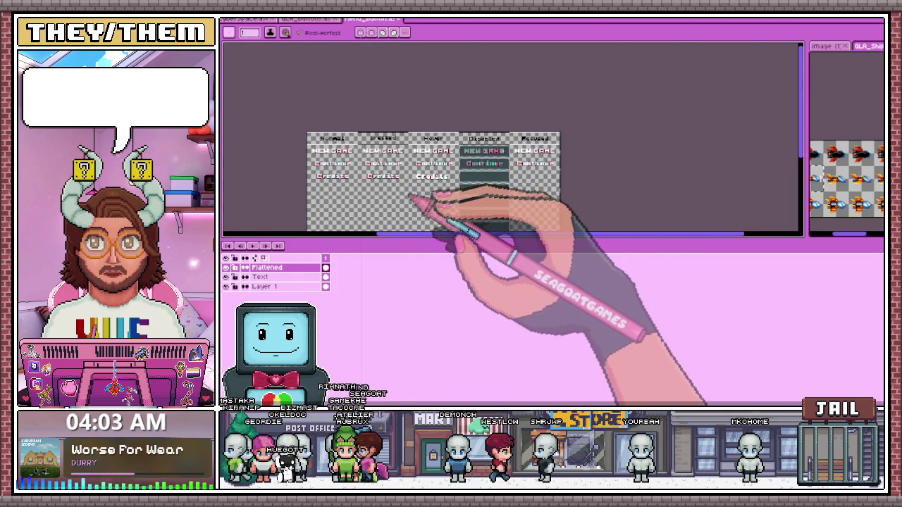
scroll(412, 193, up, 3)
scroll(420, 169, up, 2)
scroll(431, 127, down, 1)
scroll(431, 91, up, 1)
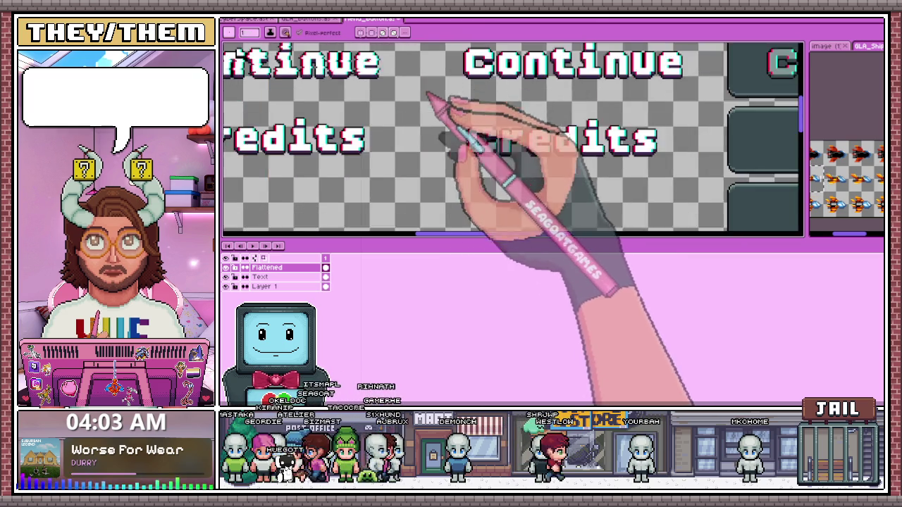
scroll(427, 84, down, 2)
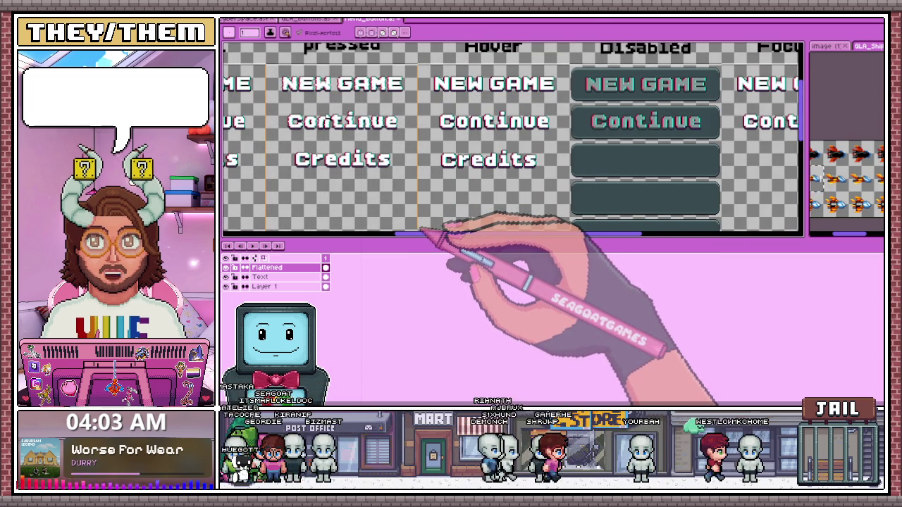
scroll(437, 127, down, 2)
scroll(428, 155, up, 1)
scroll(433, 132, up, 1)
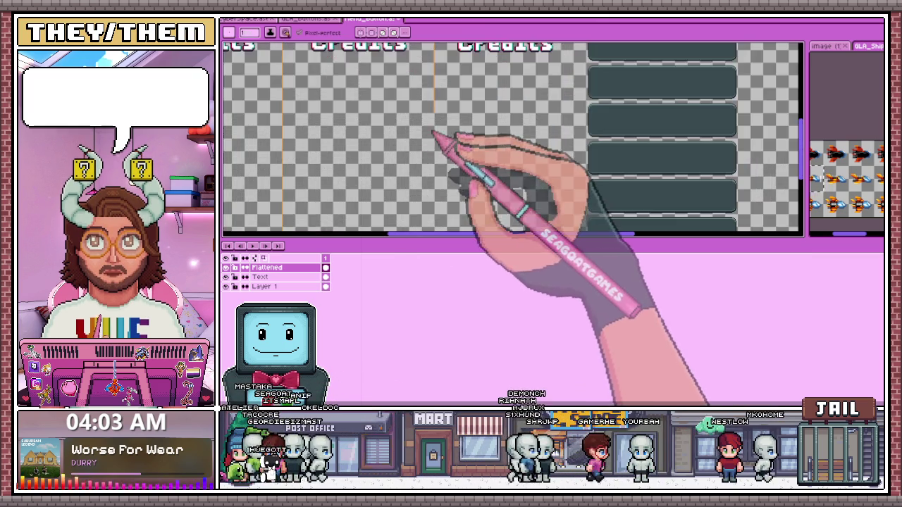
scroll(433, 132, up, 3)
scroll(438, 104, down, 3)
scroll(447, 117, up, 2)
scroll(455, 181, down, 2)
scroll(458, 151, up, 2)
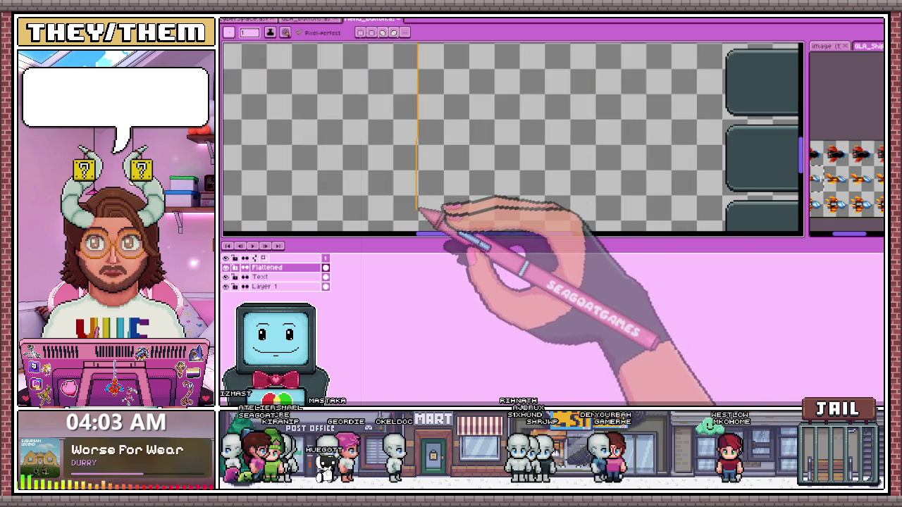
scroll(424, 198, down, 3)
scroll(432, 156, up, 3)
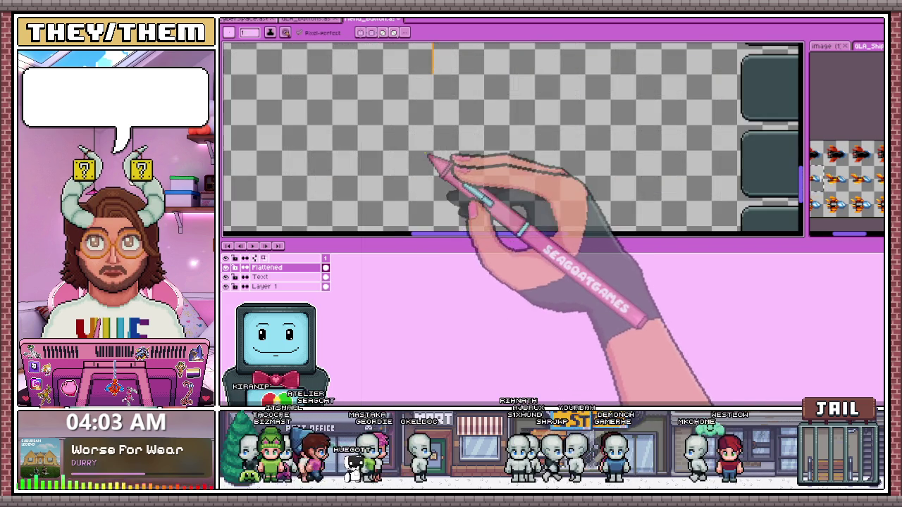
scroll(431, 98, up, 2)
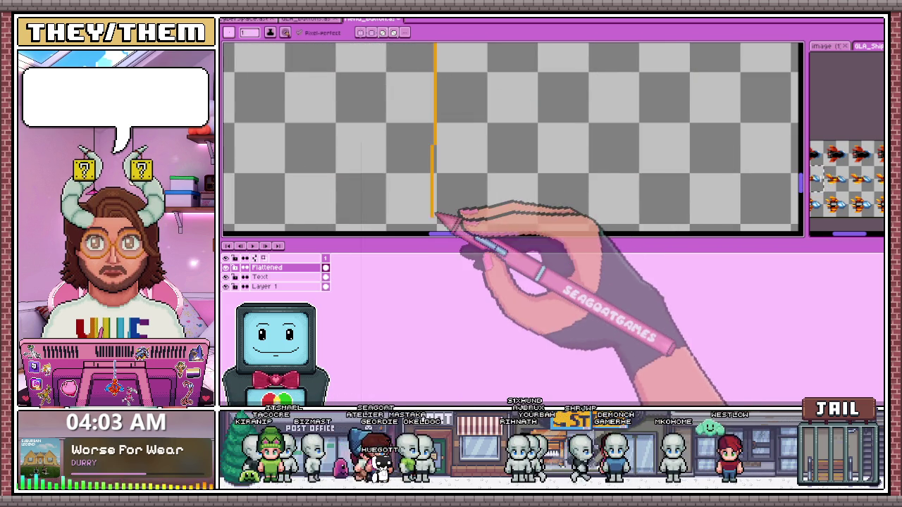
scroll(440, 151, down, 1)
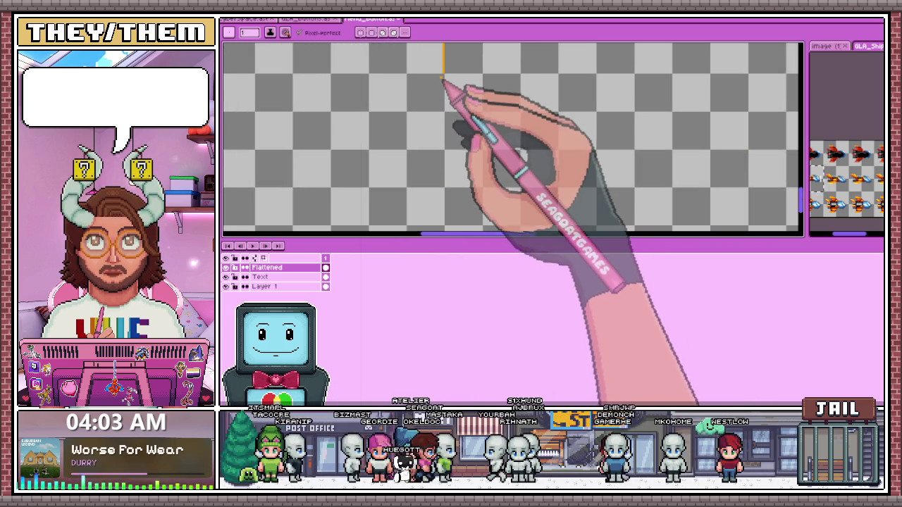
scroll(444, 76, down, 1)
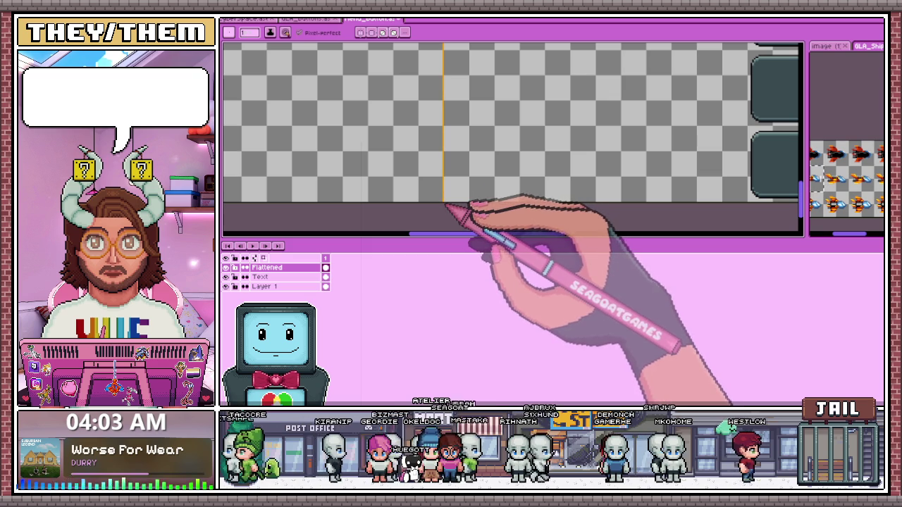
scroll(445, 206, down, 1)
scroll(458, 198, down, 1)
scroll(445, 180, down, 1)
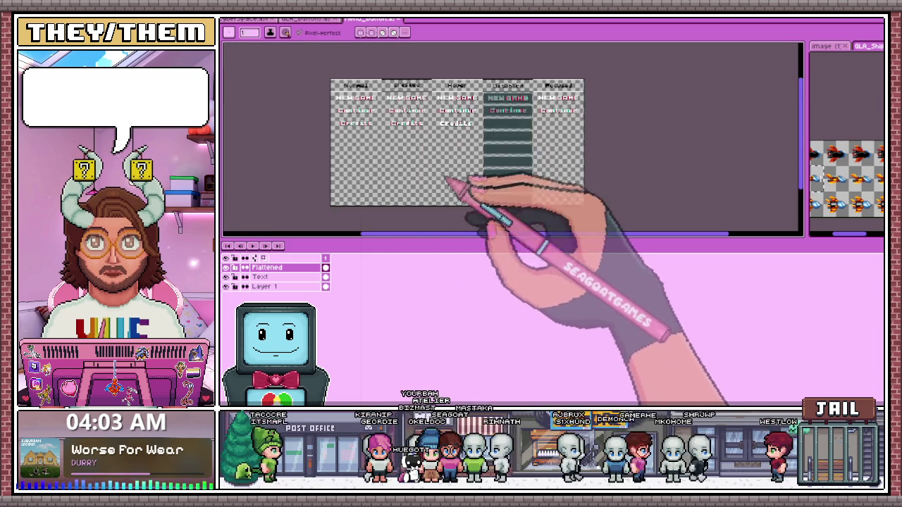
scroll(459, 120, up, 3)
scroll(519, 96, up, 2)
scroll(584, 65, up, 1)
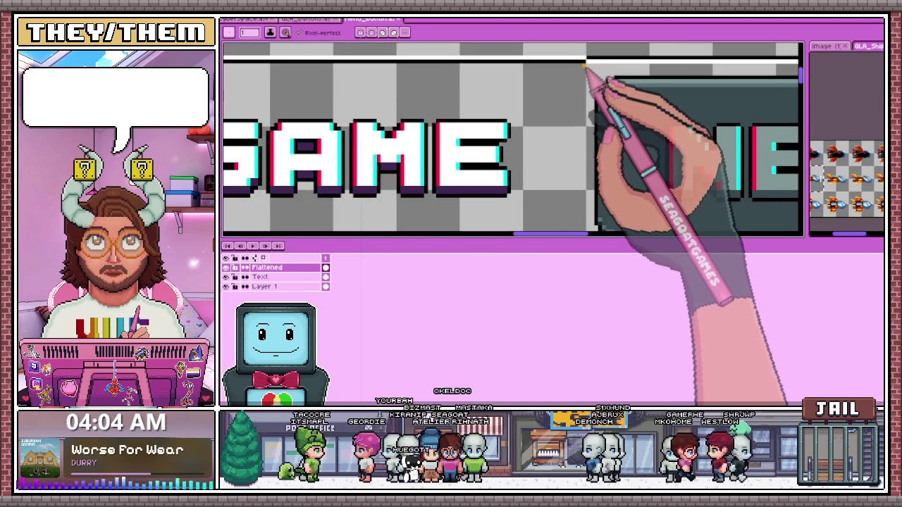
scroll(547, 75, down, 3)
scroll(574, 81, down, 2)
scroll(574, 131, up, 3)
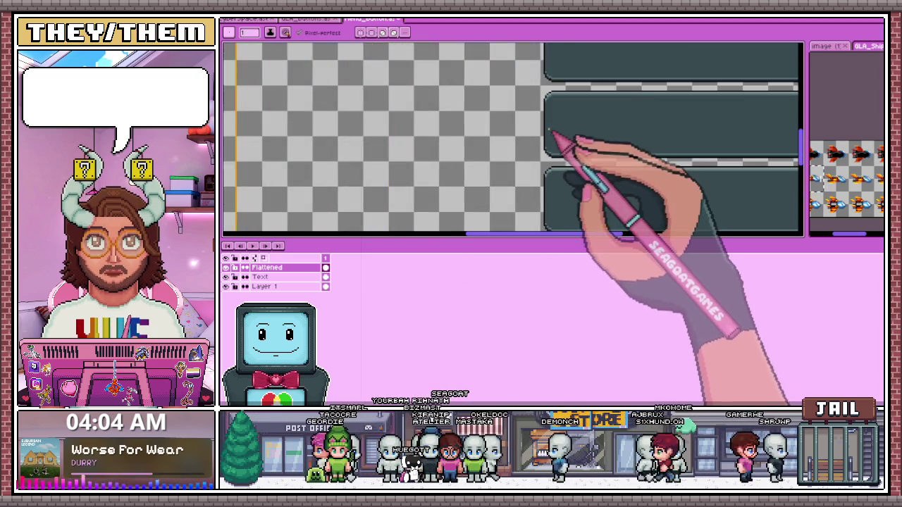
scroll(539, 166, up, 2)
scroll(528, 141, up, 2)
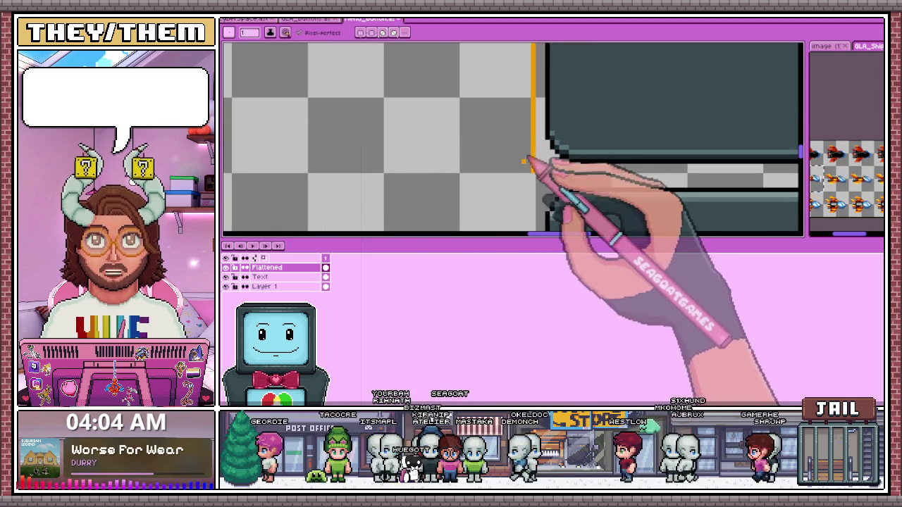
scroll(535, 165, down, 1)
scroll(526, 133, down, 2)
scroll(526, 152, down, 2)
scroll(528, 187, up, 1)
scroll(521, 173, down, 1)
scroll(519, 161, up, 2)
scroll(528, 181, up, 1)
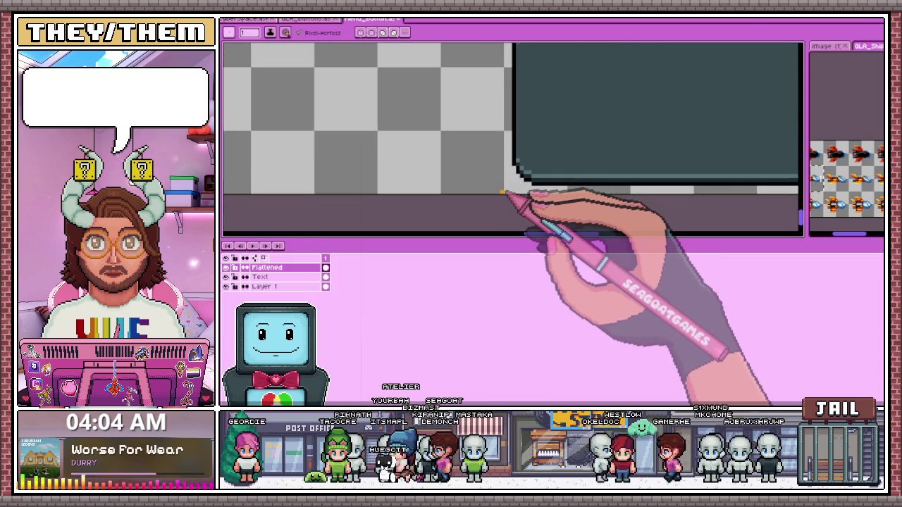
scroll(458, 187, down, 1)
scroll(574, 191, down, 1)
scroll(634, 195, up, 1)
scroll(682, 225, up, 1)
scroll(508, 210, down, 3)
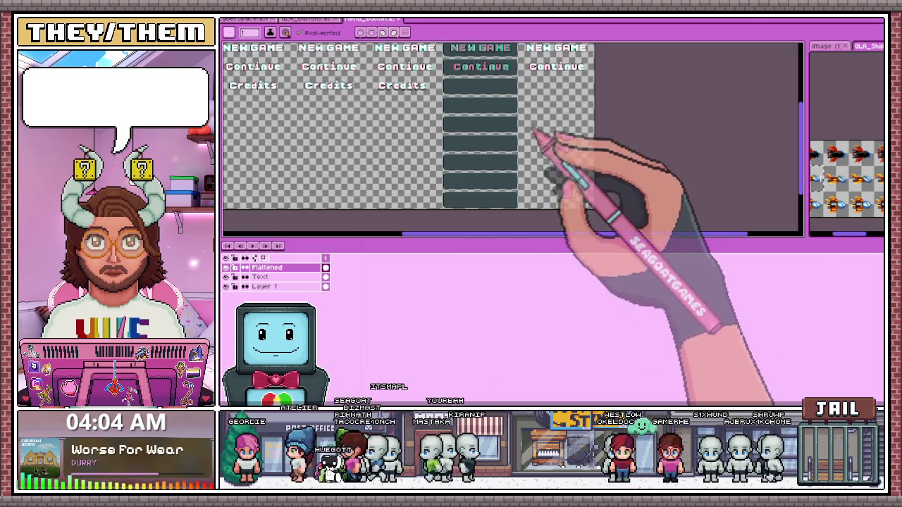
scroll(533, 94, down, 1)
scroll(529, 102, up, 4)
scroll(515, 134, up, 1)
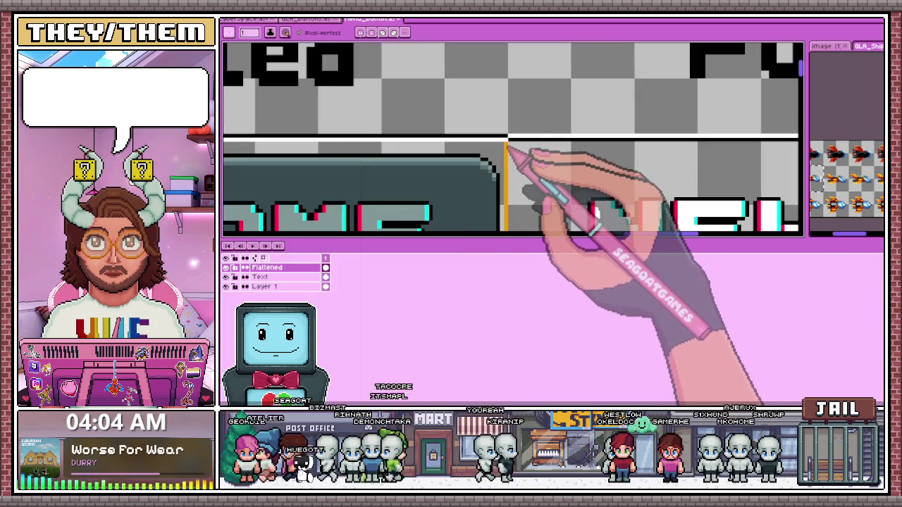
scroll(534, 126, down, 4)
scroll(380, 180, down, 1)
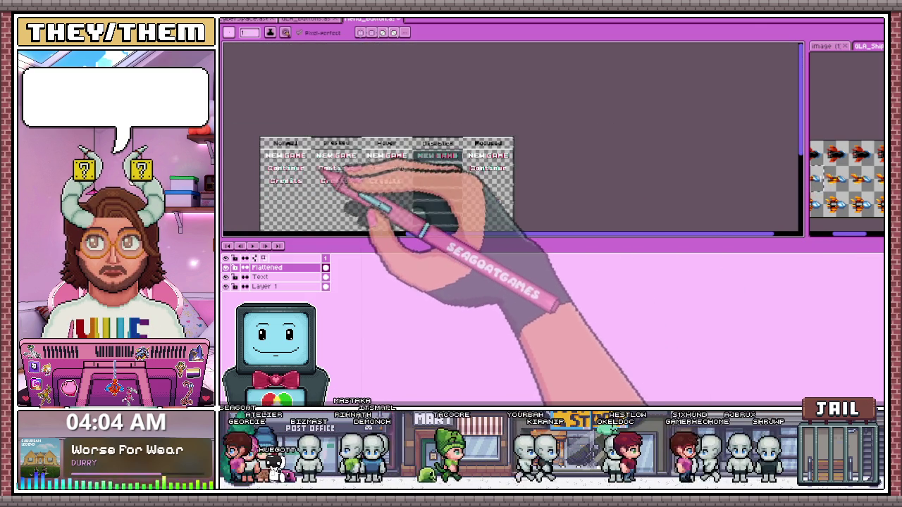
scroll(317, 173, up, 2)
scroll(677, 158, up, 2)
scroll(650, 148, up, 2)
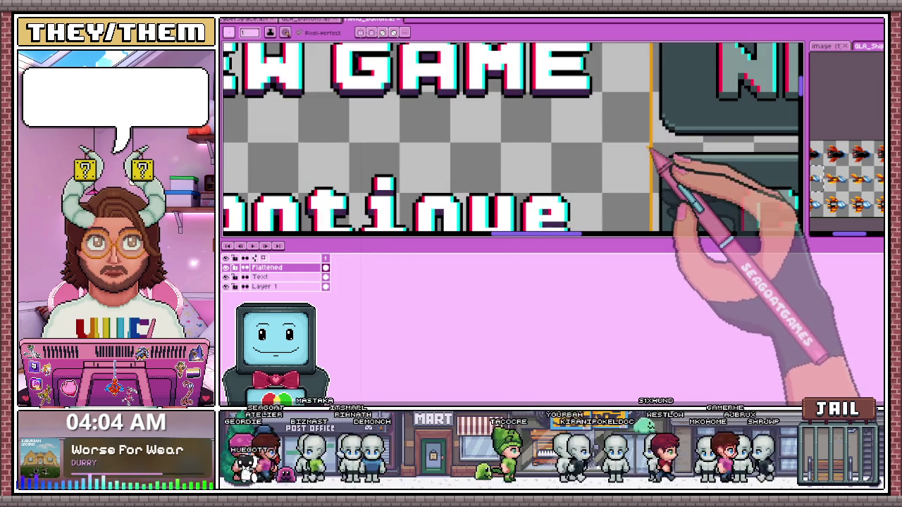
scroll(649, 147, down, 1)
scroll(648, 144, up, 1)
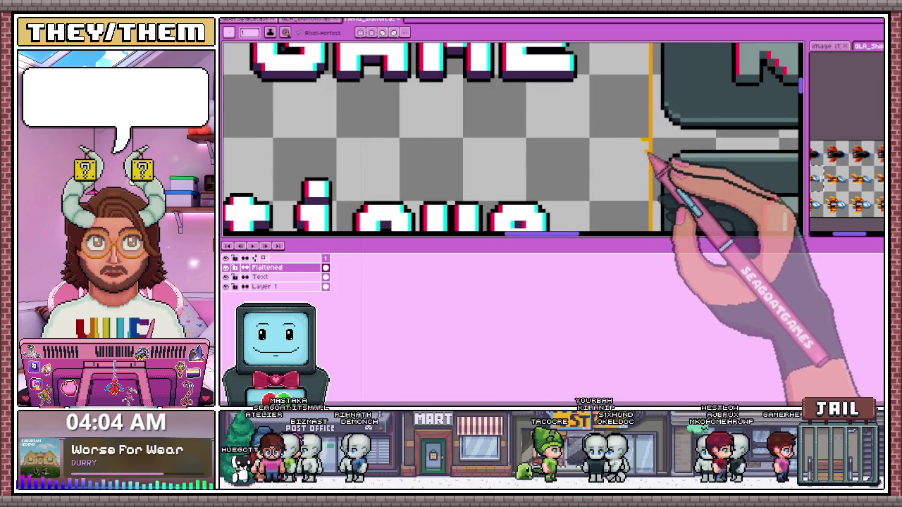
scroll(644, 145, up, 1)
scroll(644, 145, down, 2)
scroll(644, 145, down, 2)
scroll(461, 139, down, 2)
scroll(316, 145, up, 3)
scroll(328, 141, down, 3)
scroll(521, 134, up, 1)
scroll(523, 135, up, 3)
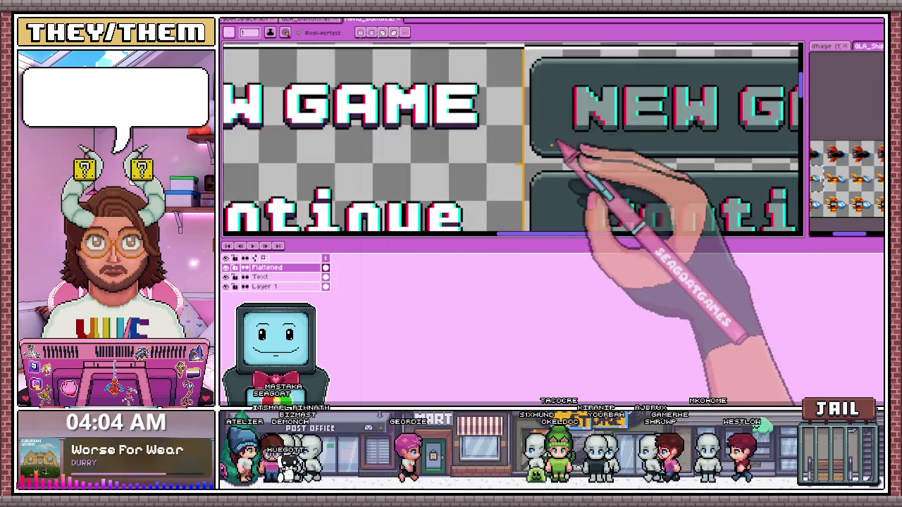
scroll(500, 162, up, 2)
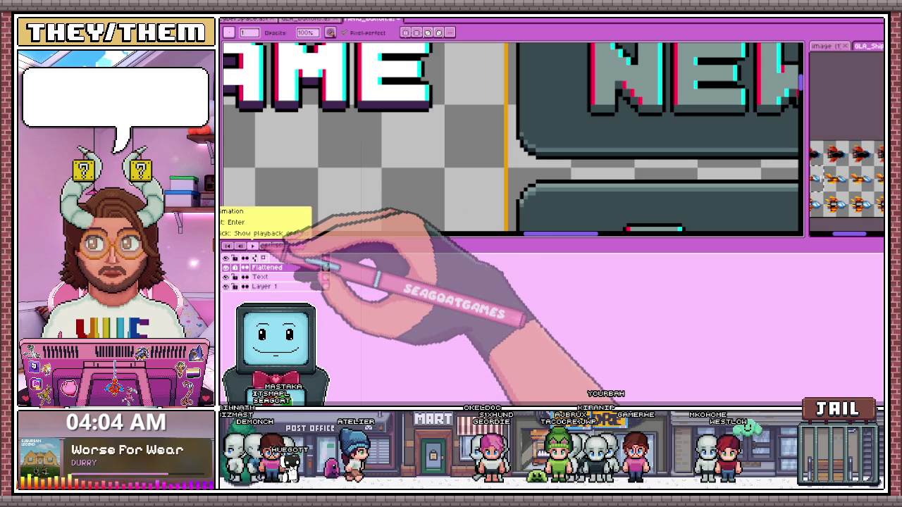
scroll(467, 195, down, 2)
scroll(467, 191, down, 3)
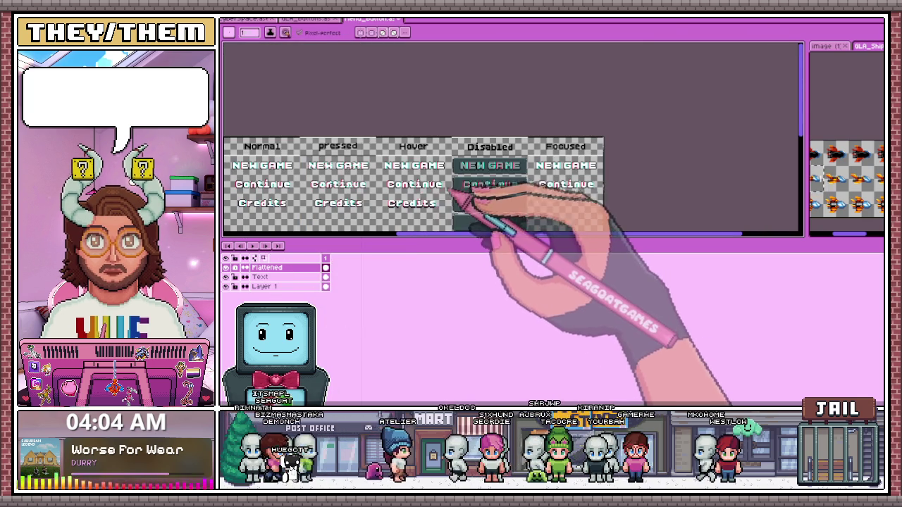
scroll(433, 177, up, 2)
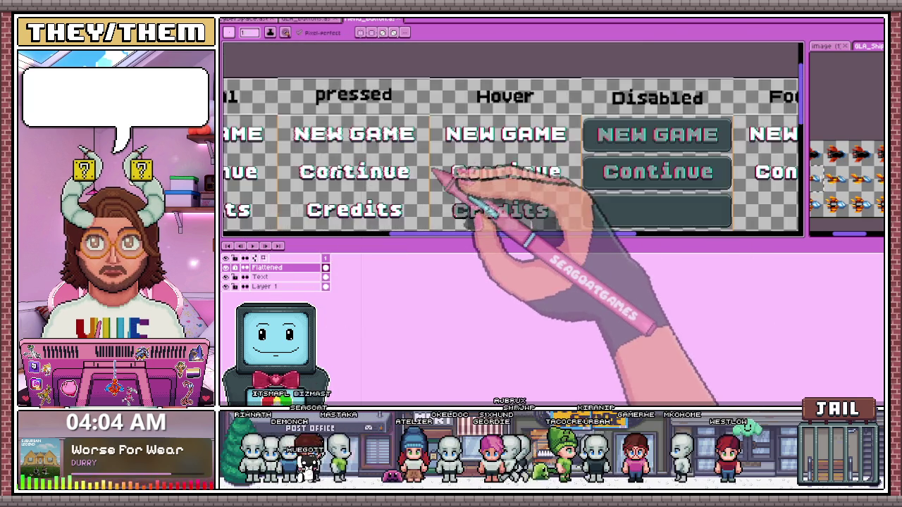
scroll(372, 181, down, 2)
scroll(374, 181, up, 2)
key(b)
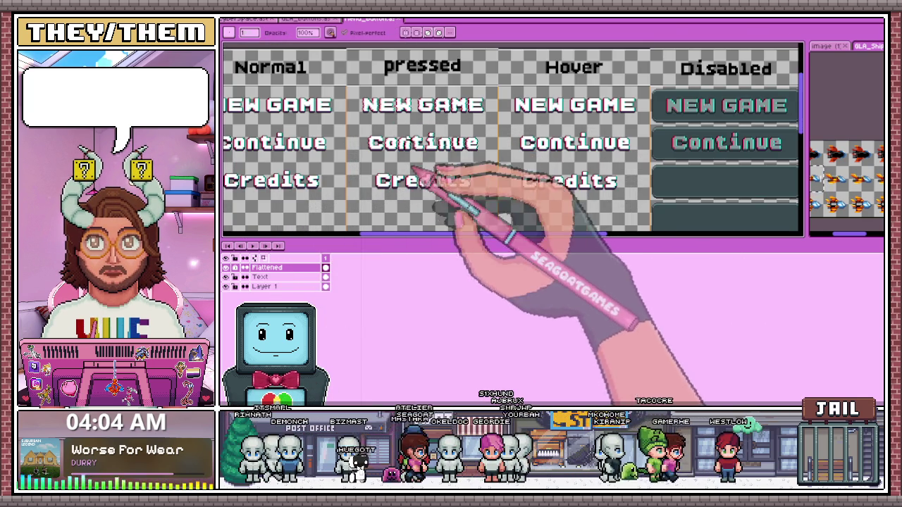
Make the Text layer active, check the End Stream file, then return to the sheet's empty Disabled button
click(261, 277)
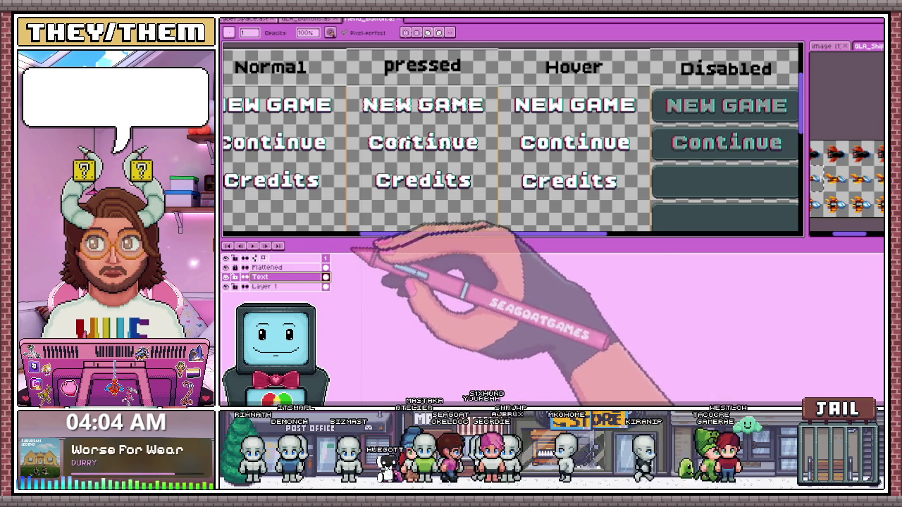
click(314, 19)
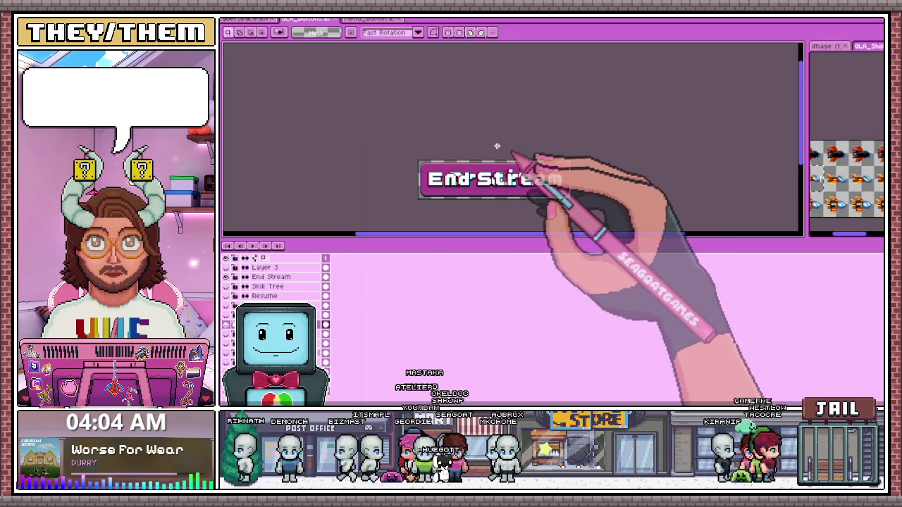
click(370, 19)
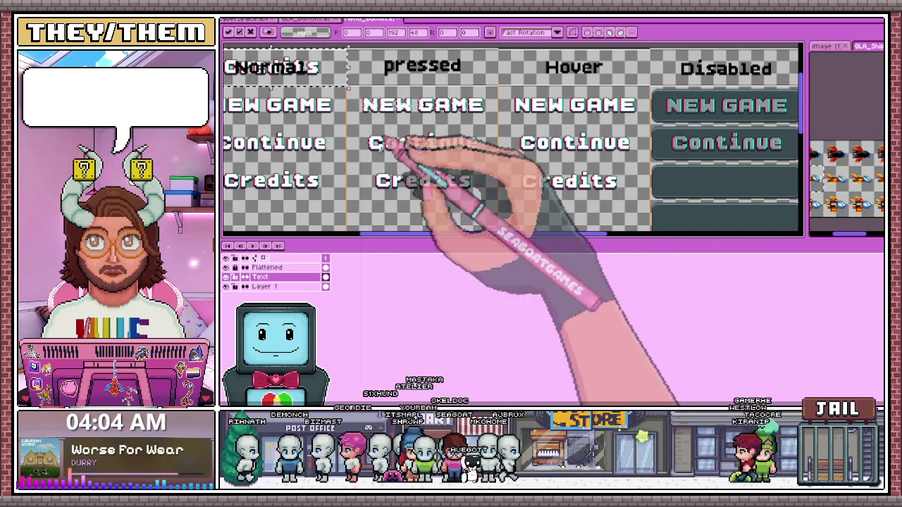
scroll(413, 161, down, 2)
scroll(592, 159, up, 4)
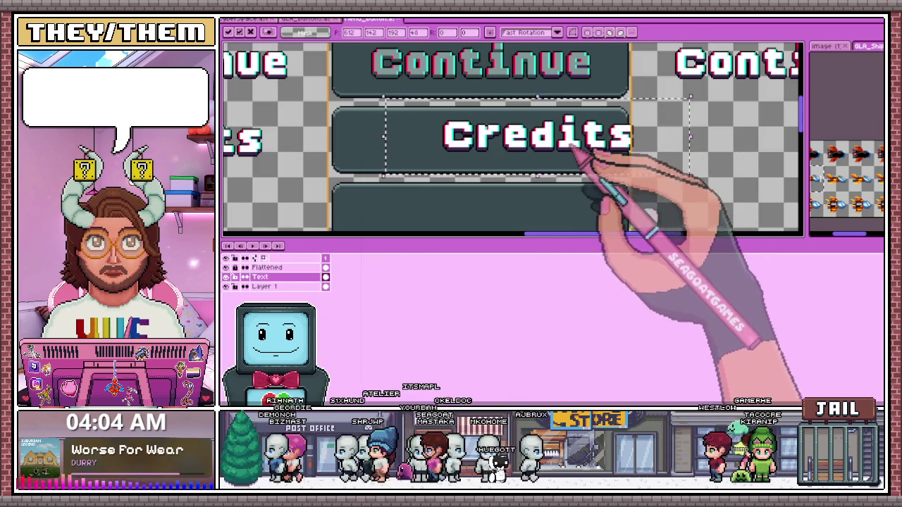
scroll(483, 150, up, 2)
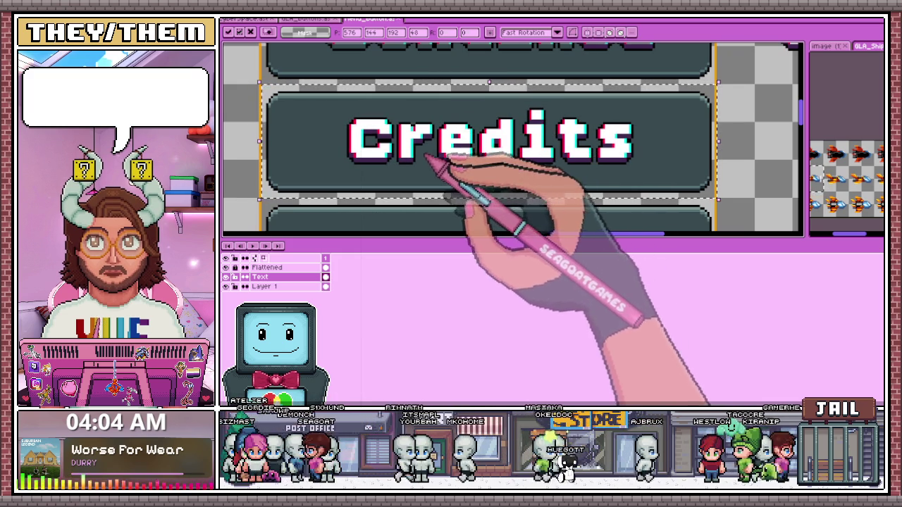
scroll(479, 176, down, 3)
scroll(493, 141, up, 3)
Sample the disabled grey with the eyedropper and Magic Wand-select the Disabled column's Credits letters
key(i)
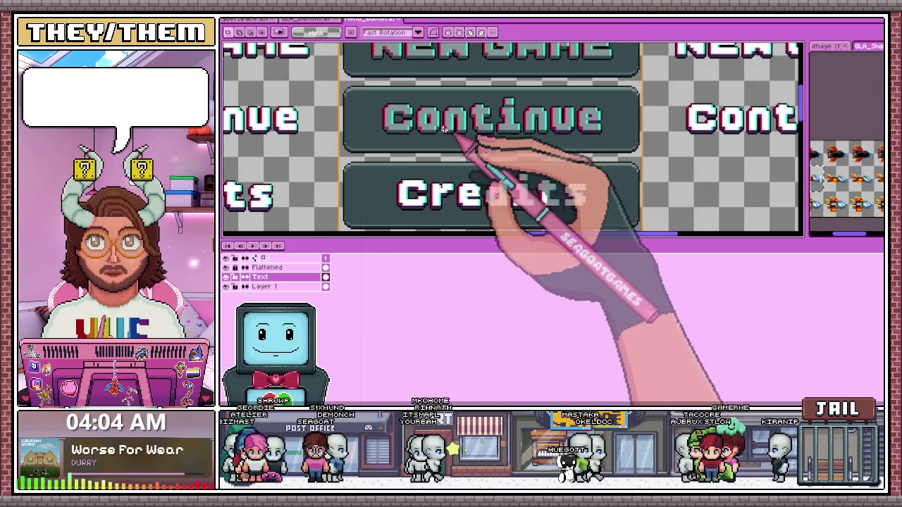
key(w)
scroll(430, 172, up, 1)
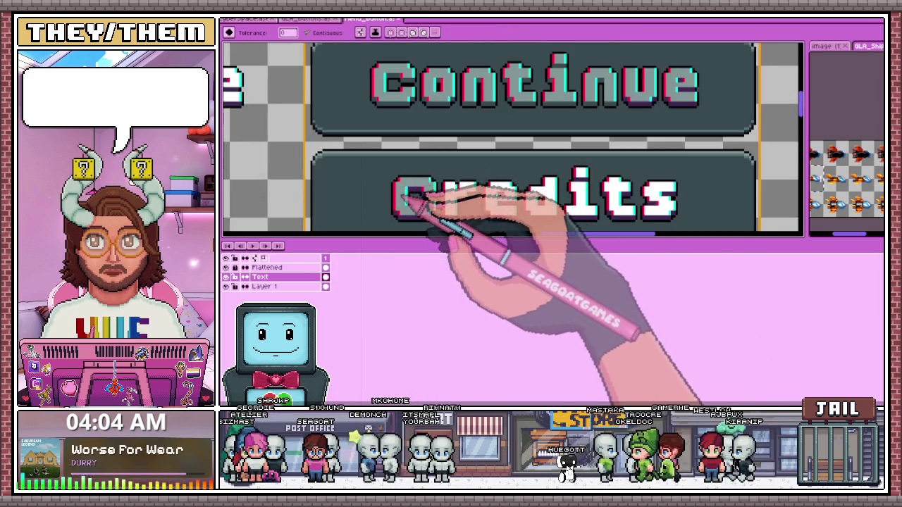
scroll(440, 180, up, 1)
scroll(444, 180, up, 1)
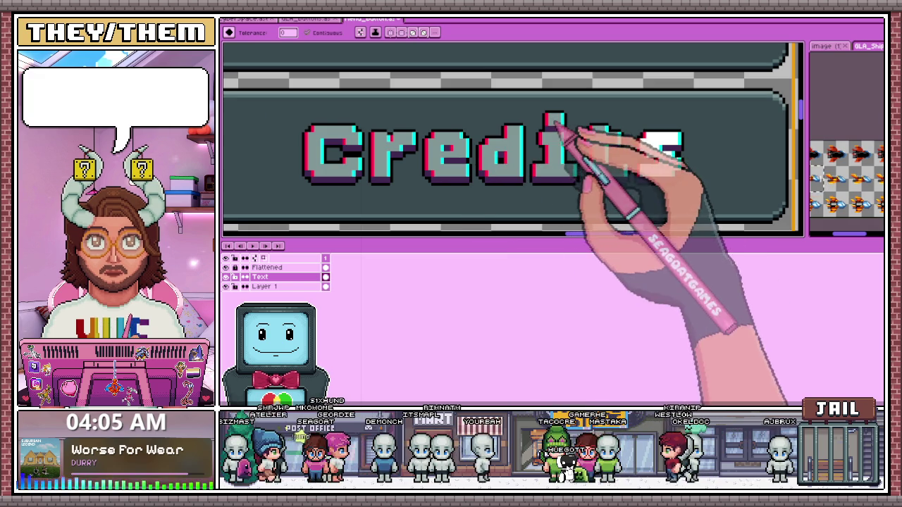
click(649, 165)
Recolour the selected Credits letters to the dim grey of NEW GAME and Continue
scroll(620, 164, down, 1)
scroll(592, 180, down, 2)
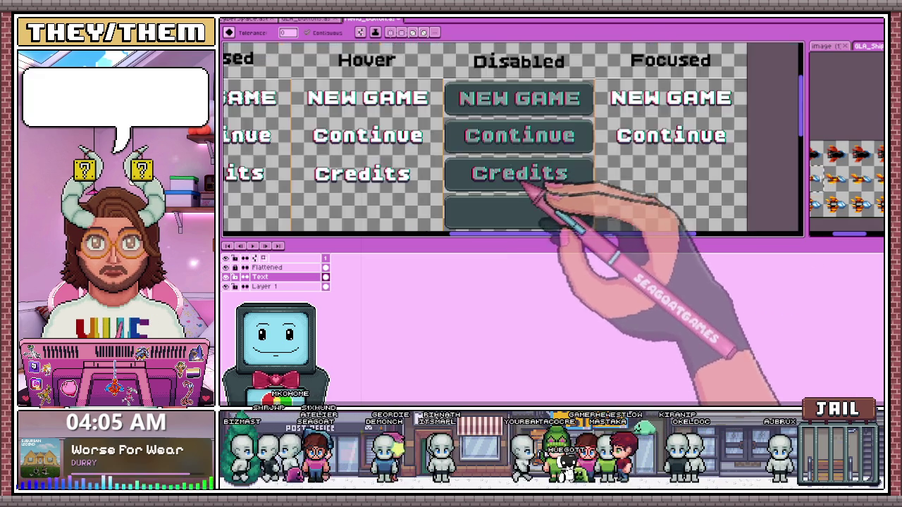
scroll(514, 158, up, 3)
scroll(430, 202, up, 1)
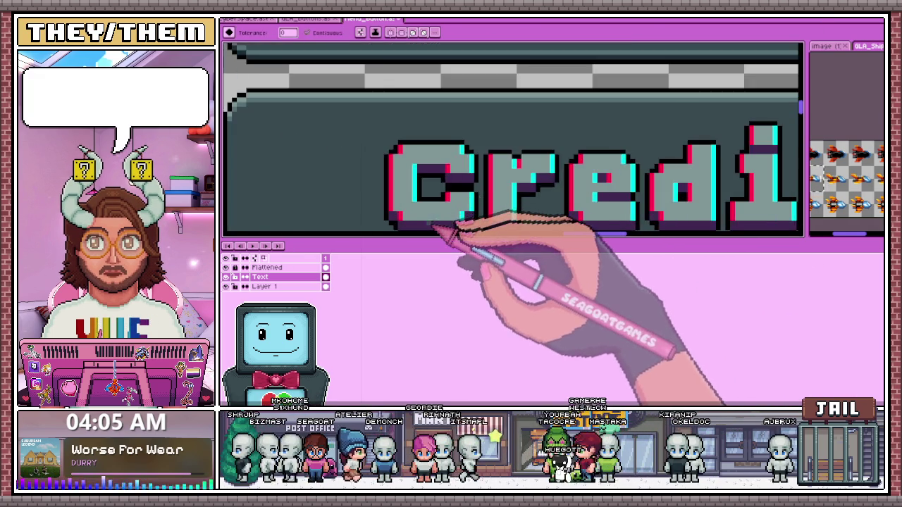
scroll(429, 197, down, 1)
scroll(429, 197, down, 1)
scroll(431, 205, up, 3)
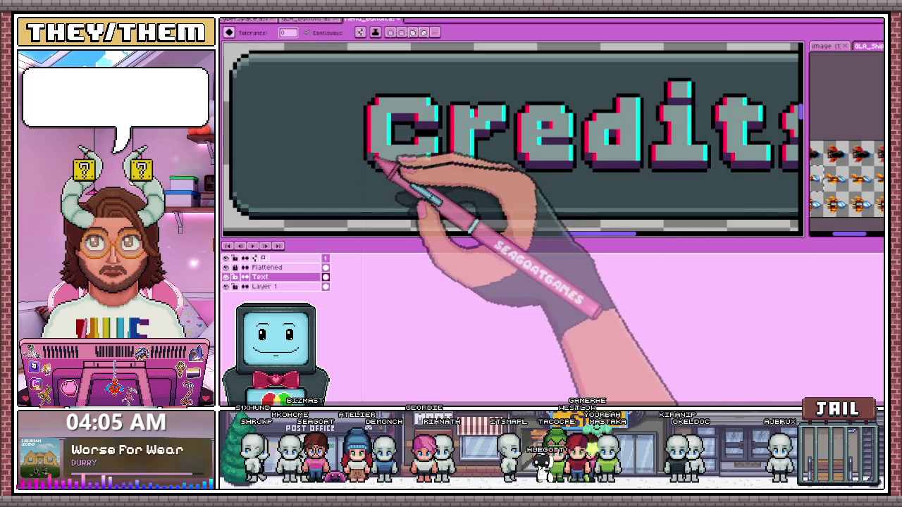
scroll(415, 155, up, 1)
scroll(493, 182, down, 1)
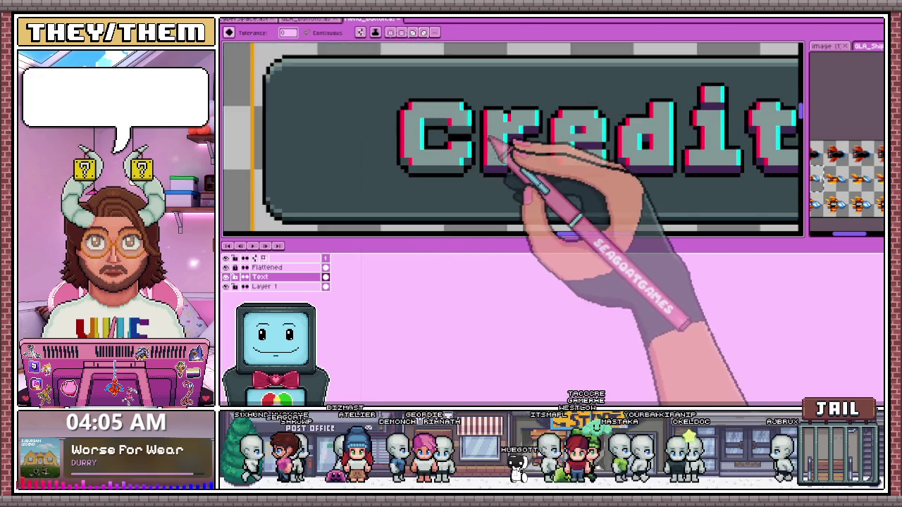
scroll(496, 185, up, 1)
scroll(533, 131, down, 1)
scroll(493, 152, up, 1)
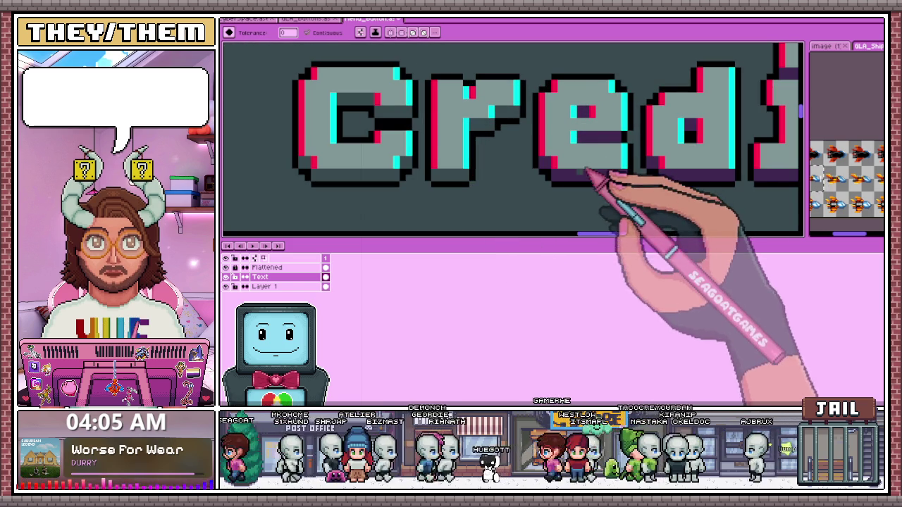
scroll(589, 117, down, 2)
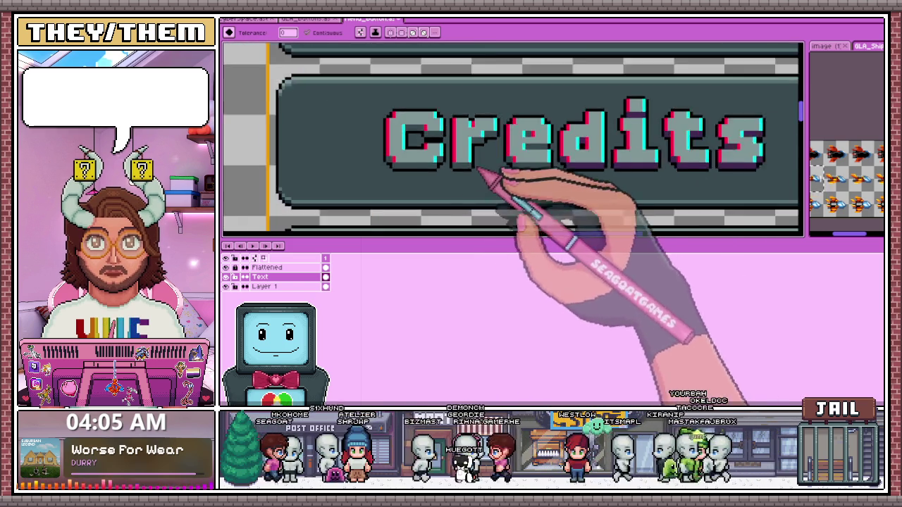
scroll(574, 177, up, 1)
scroll(532, 174, up, 1)
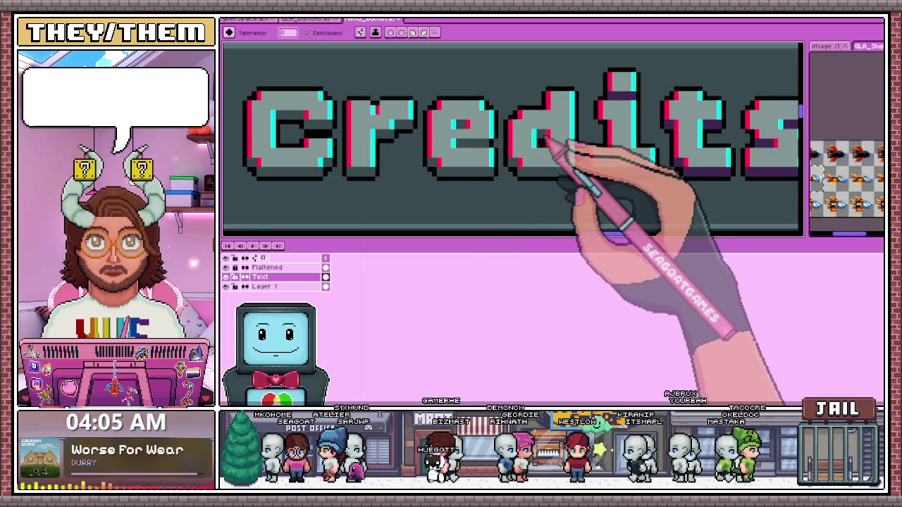
scroll(548, 140, down, 1)
scroll(584, 151, up, 1)
scroll(570, 120, down, 1)
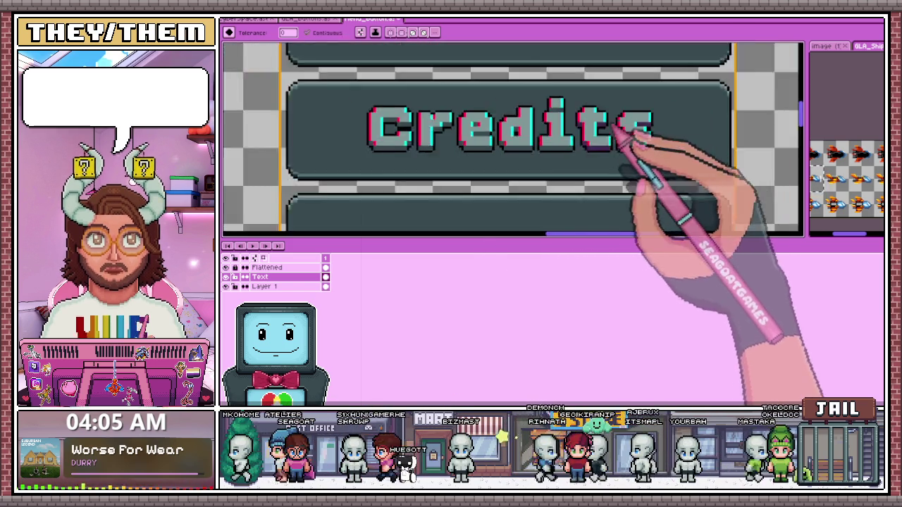
scroll(595, 152, up, 1)
scroll(579, 177, up, 1)
scroll(550, 165, down, 1)
scroll(518, 134, up, 1)
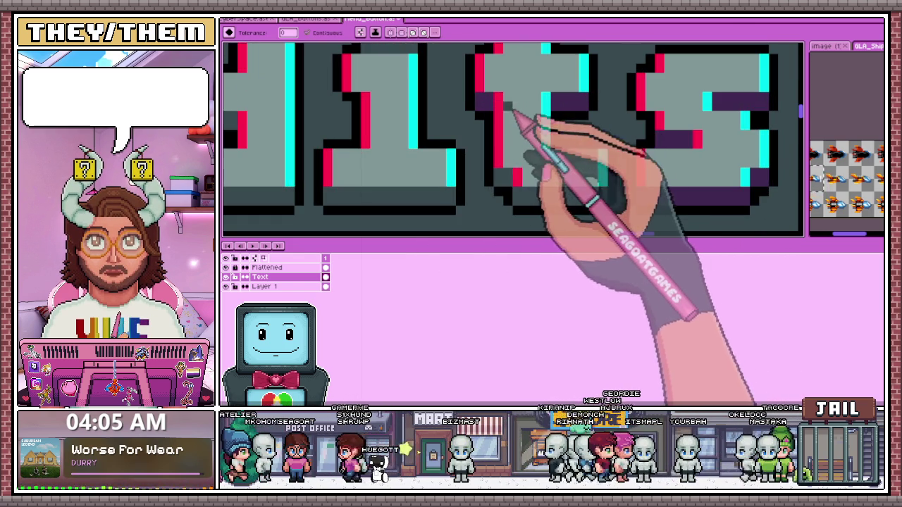
scroll(540, 155, down, 1)
scroll(654, 155, down, 1)
scroll(630, 171, up, 1)
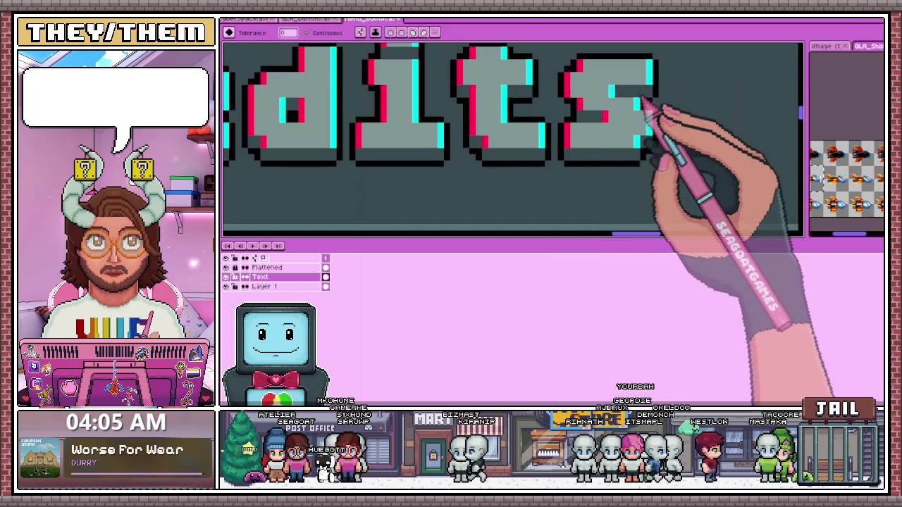
scroll(550, 192, down, 1)
scroll(557, 187, down, 1)
scroll(562, 172, down, 1)
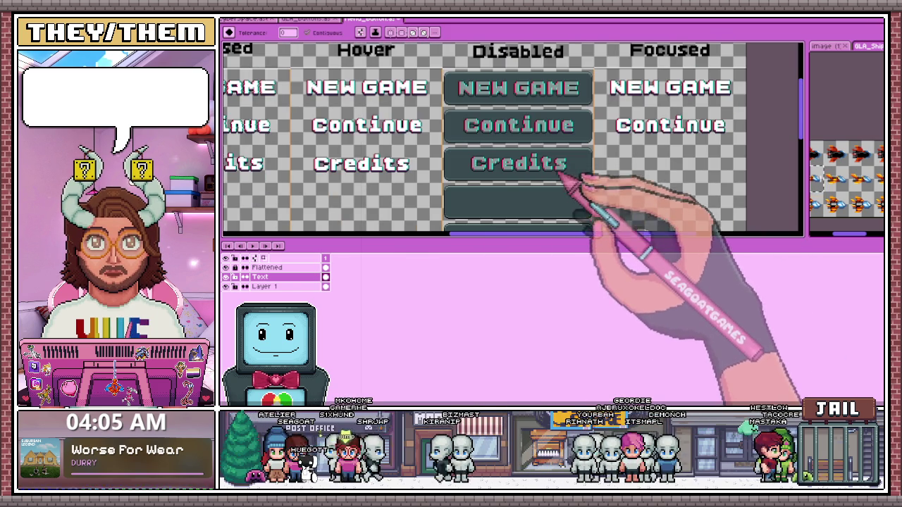
Return to the Rectangular Marquee tool and check the dimmed Credits label
key(m)
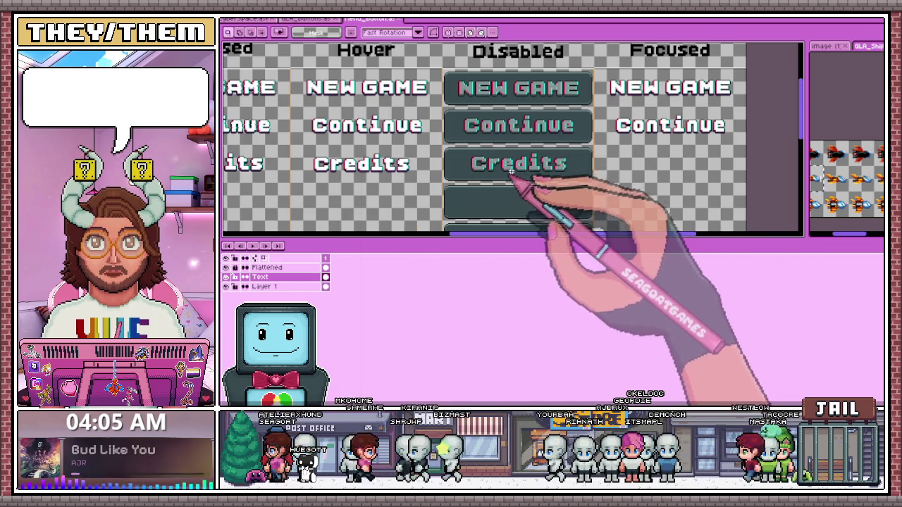
scroll(537, 175, down, 1)
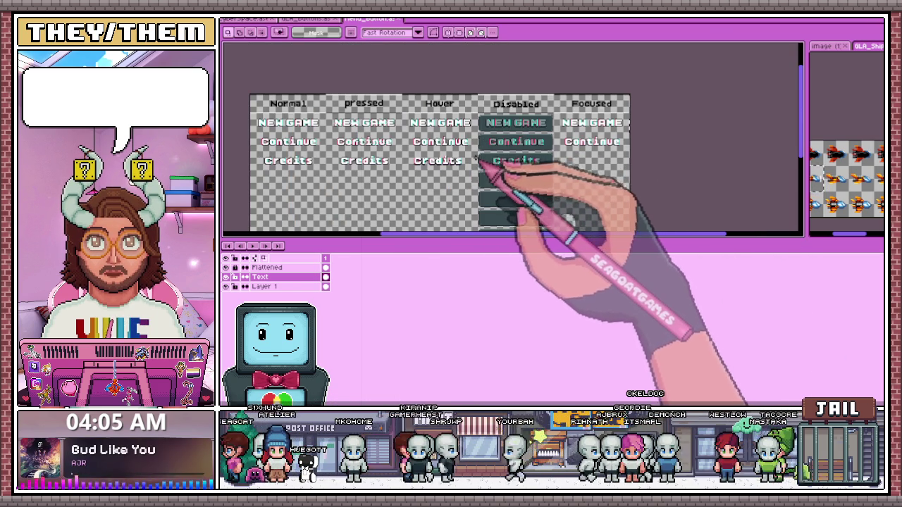
scroll(467, 153, up, 1)
scroll(523, 161, down, 1)
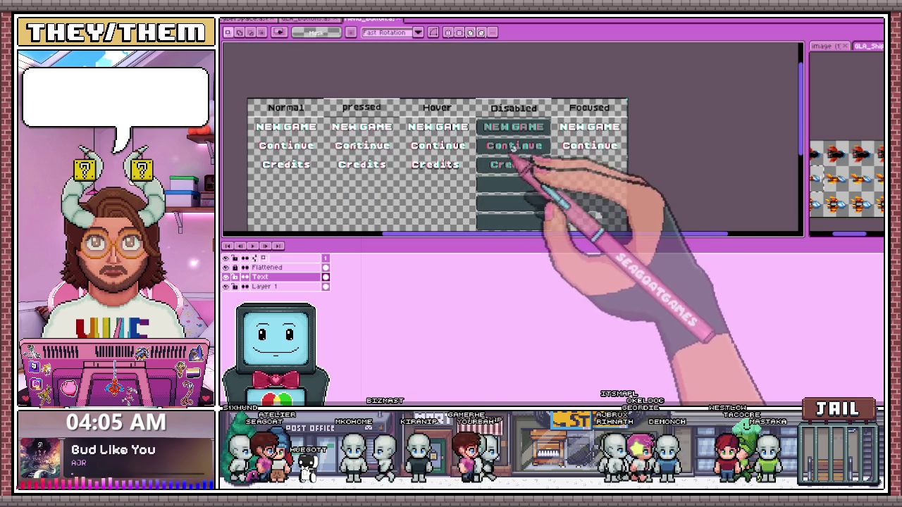
scroll(564, 94, up, 1)
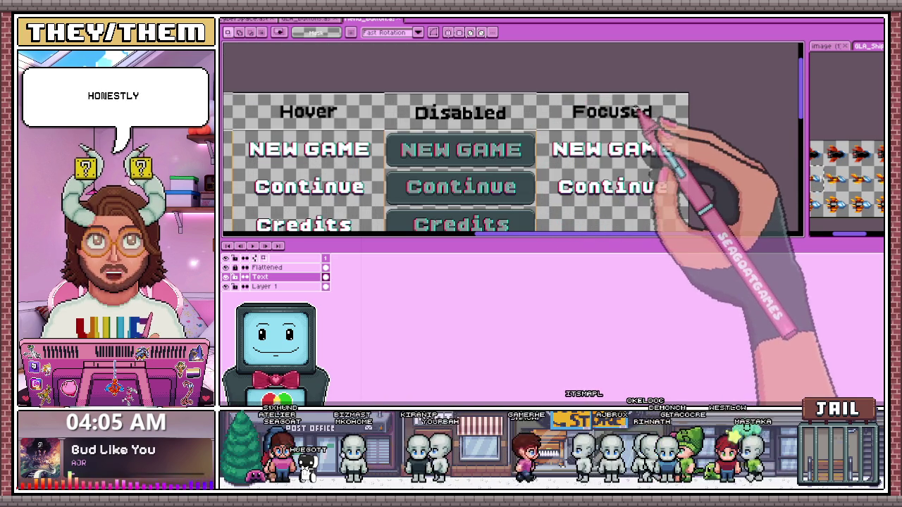
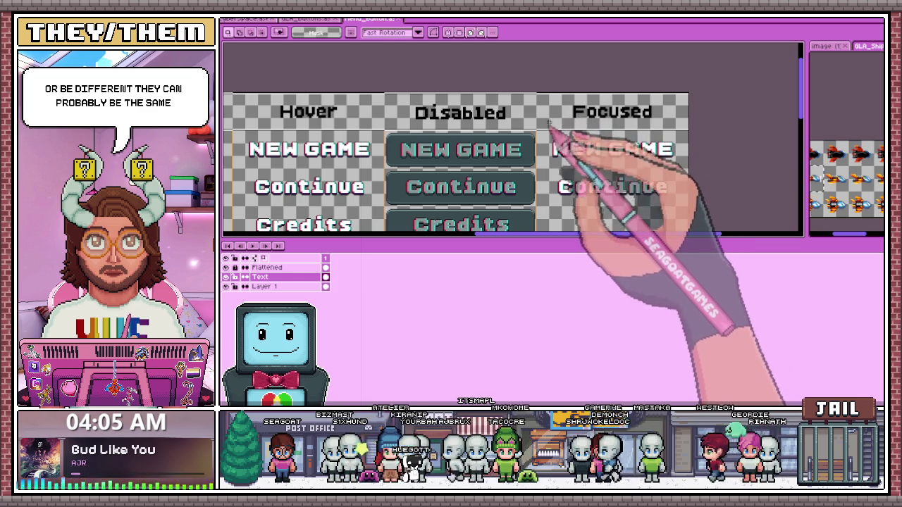
Zoom around the Menu_Buttons sheet to inspect the button states, then bring up the GLA_Buttons document
scroll(580, 91, down, 3)
scroll(583, 120, up, 2)
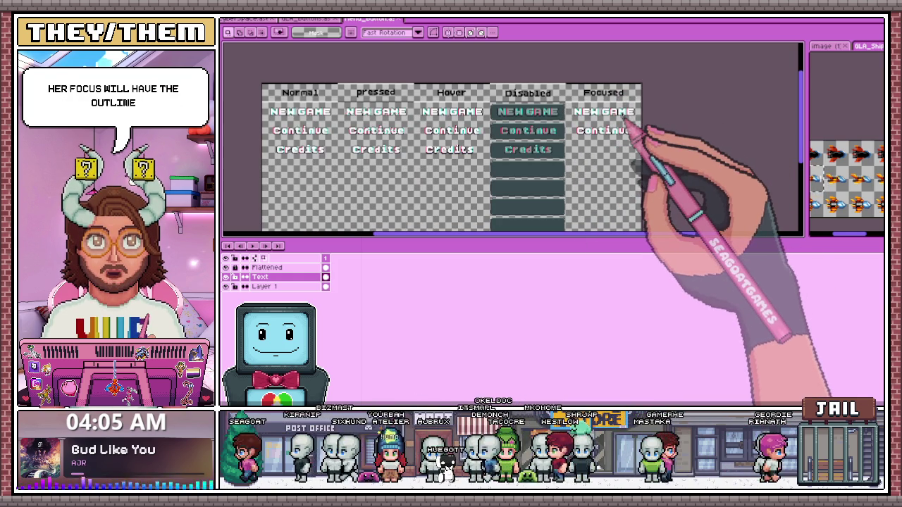
scroll(450, 108, up, 2)
scroll(513, 85, down, 3)
scroll(528, 150, up, 3)
scroll(584, 177, down, 2)
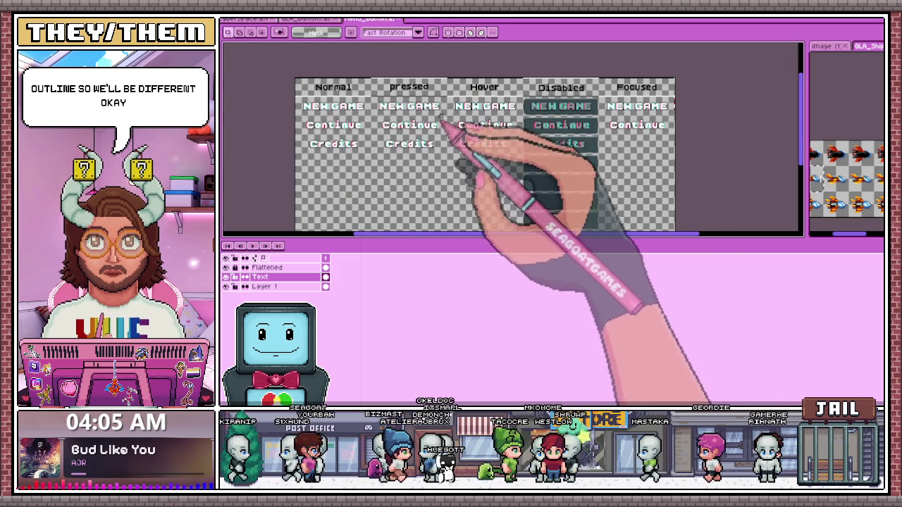
scroll(455, 141, up, 1)
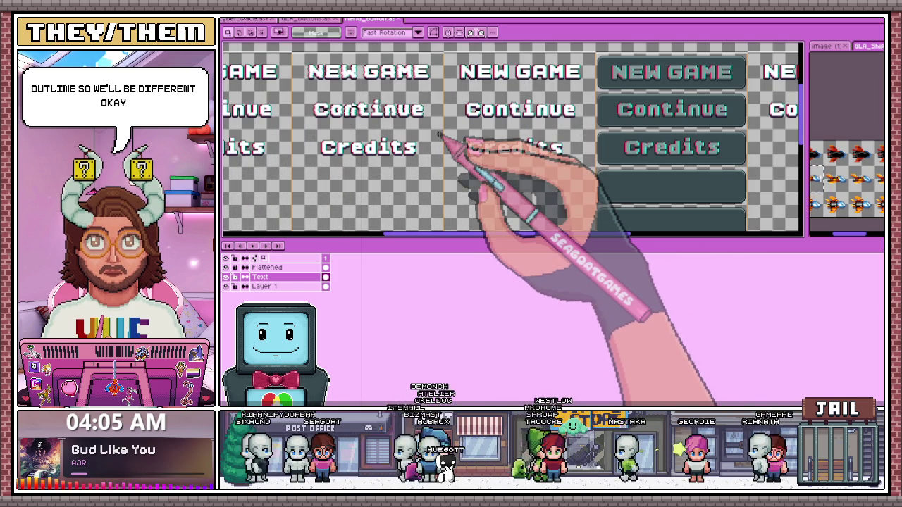
scroll(440, 135, down, 1)
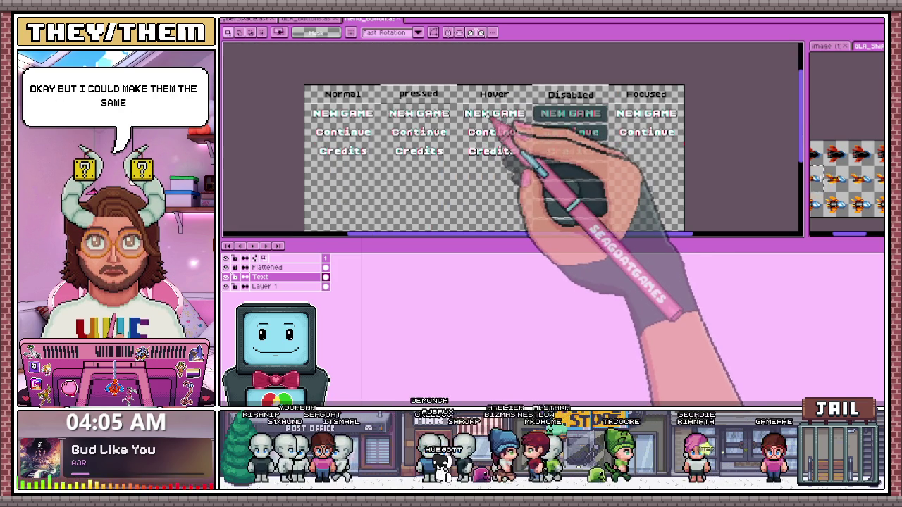
scroll(527, 156, up, 1)
scroll(507, 159, down, 2)
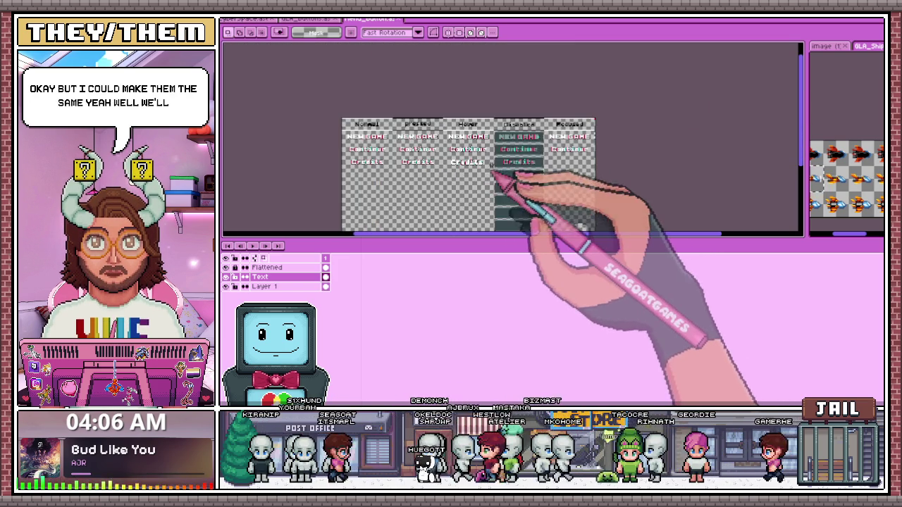
scroll(489, 162, up, 1)
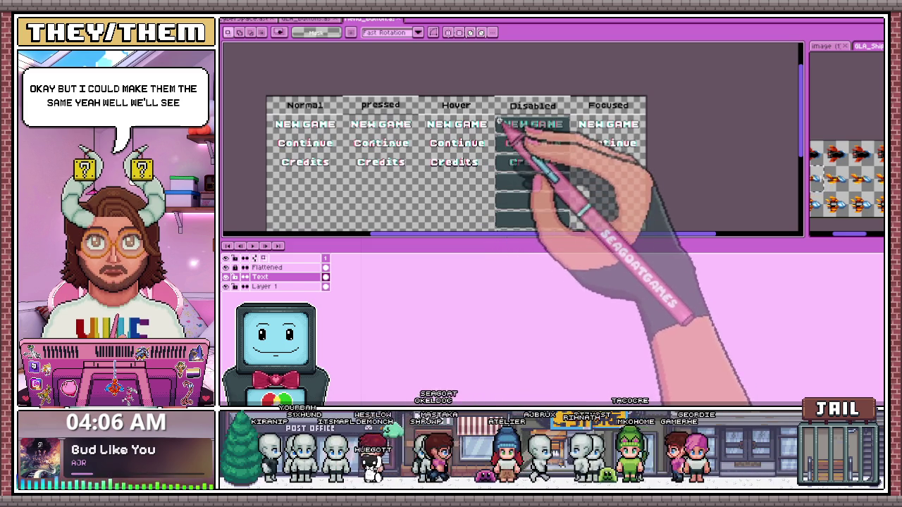
scroll(502, 131, up, 1)
scroll(521, 134, down, 1)
scroll(513, 115, up, 2)
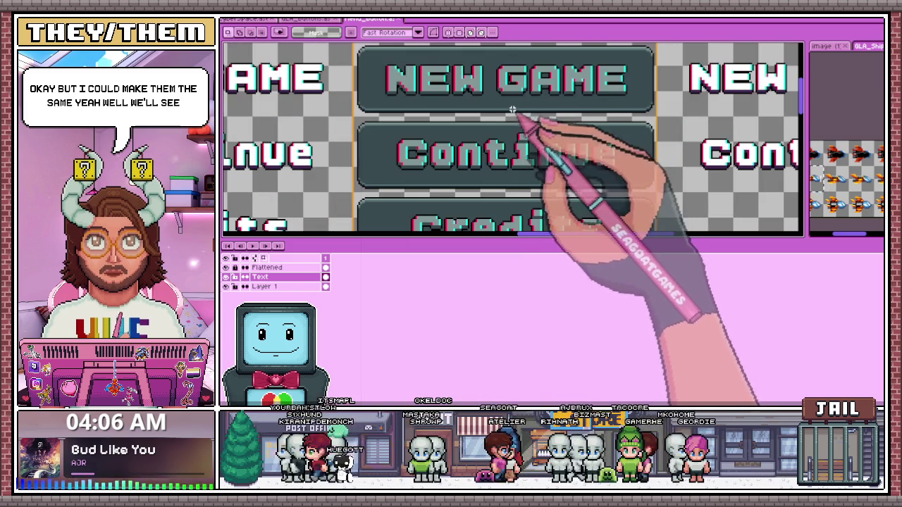
scroll(488, 132, down, 2)
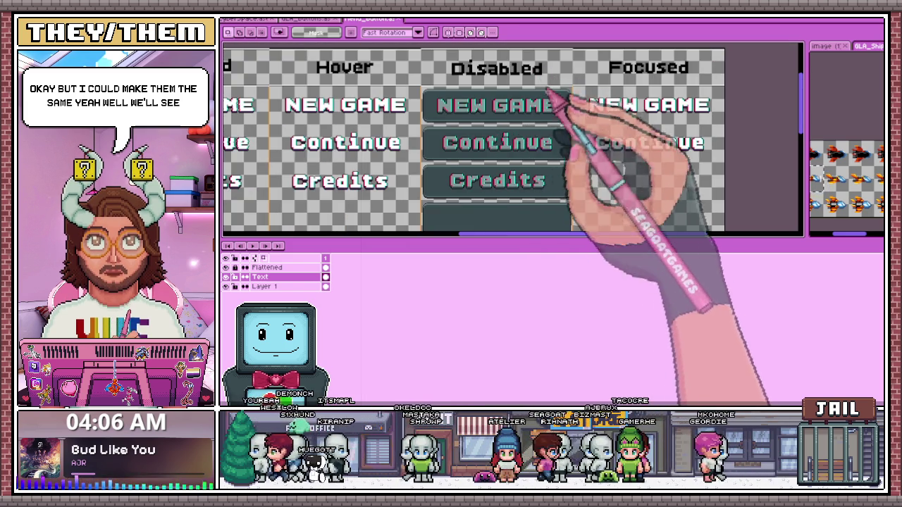
scroll(525, 151, down, 3)
scroll(540, 161, up, 1)
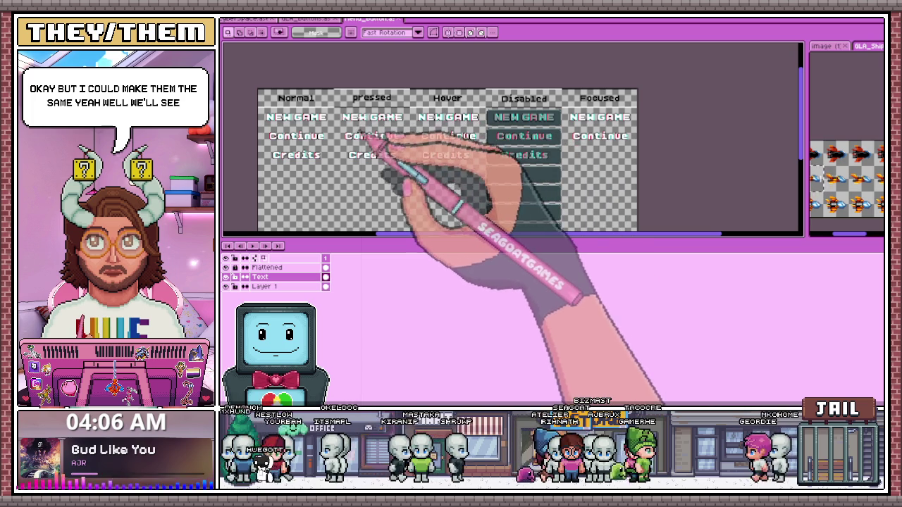
click(317, 21)
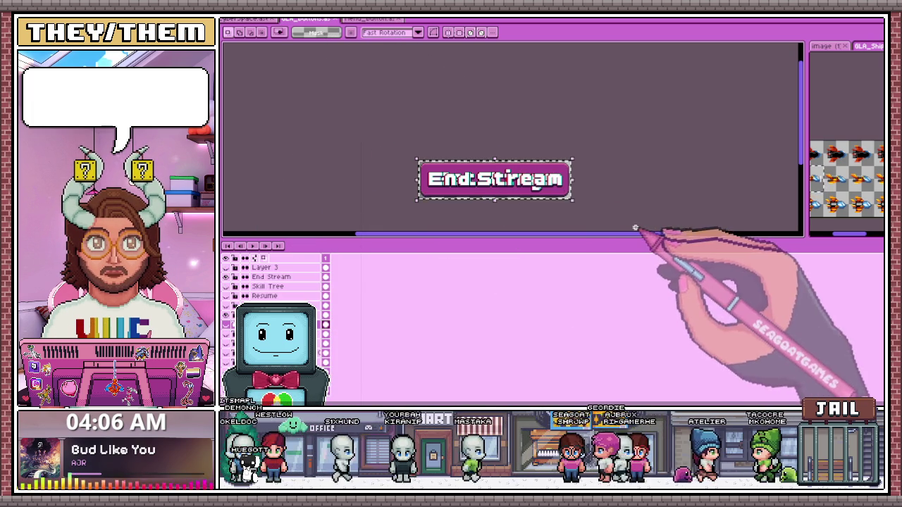
Place the pasted Settings label below Credits in the first column
click(366, 20)
drag(332, 101, 328, 181)
click(310, 19)
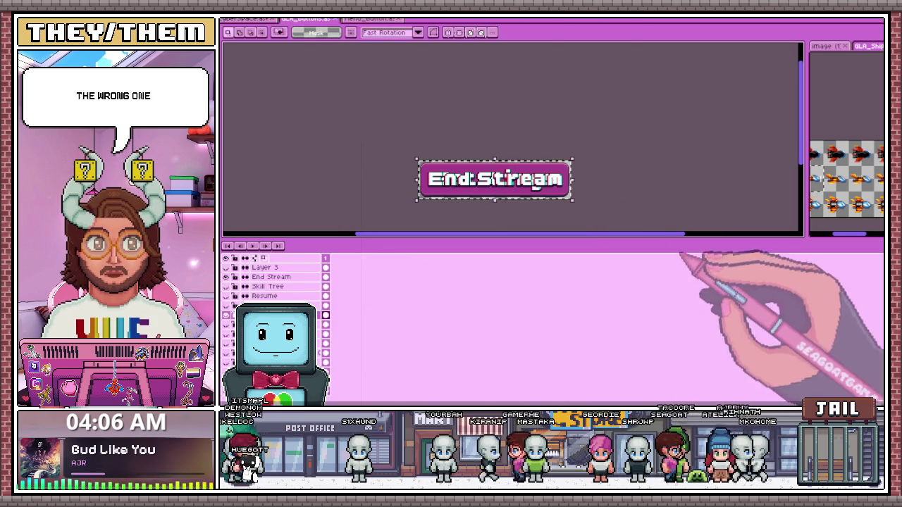
click(366, 20)
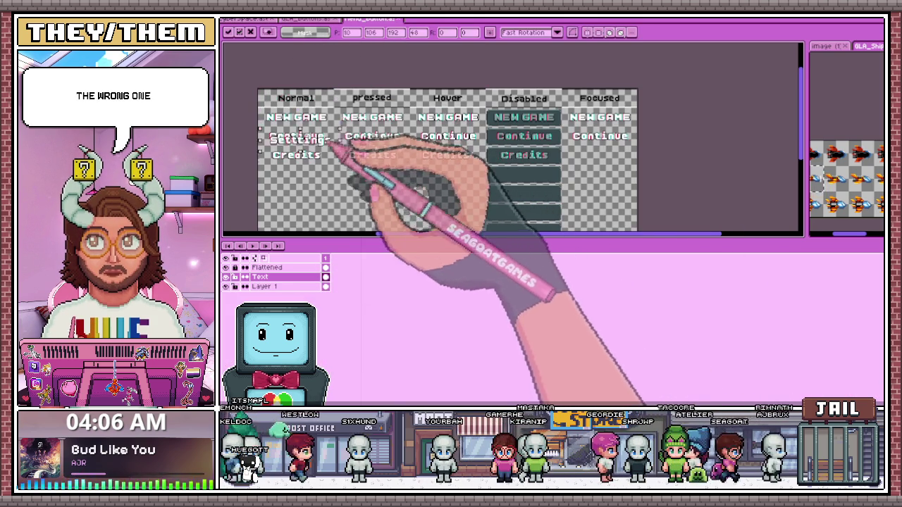
scroll(323, 176, up, 2)
scroll(342, 172, up, 2)
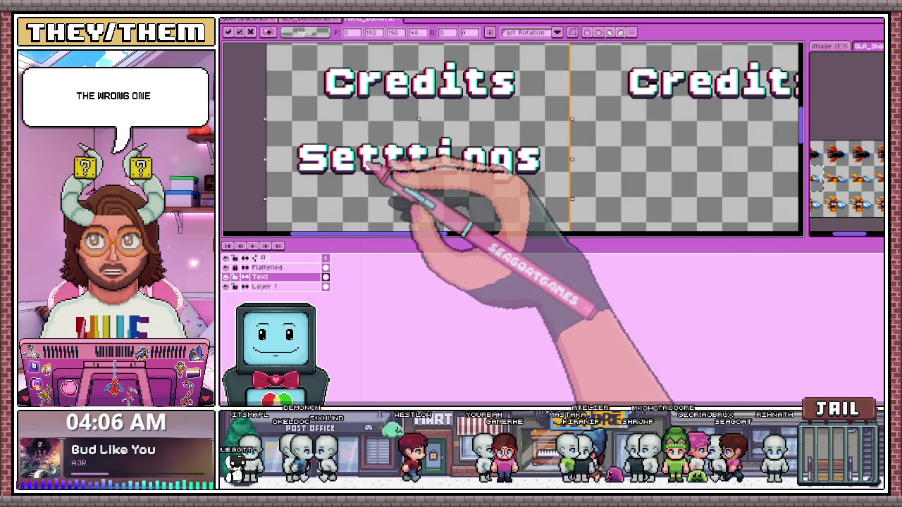
scroll(384, 159, down, 3)
scroll(389, 147, up, 2)
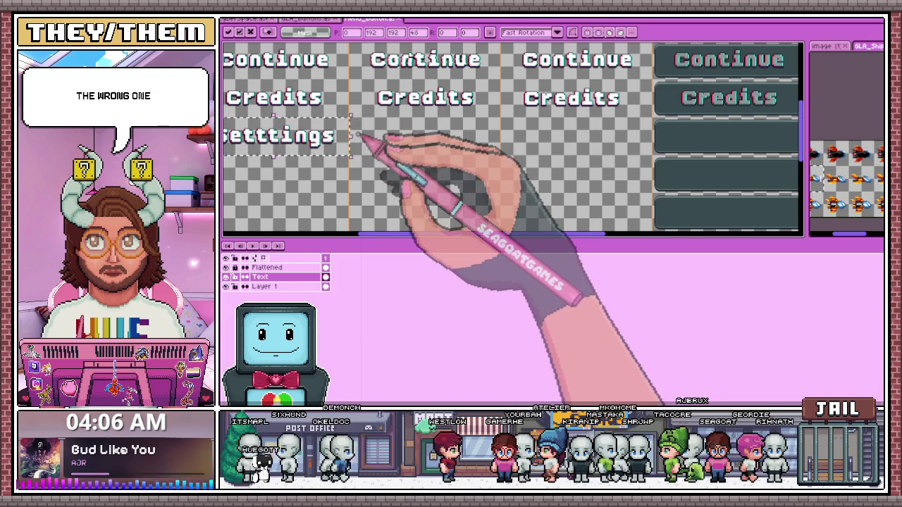
Copy Settings into the second and third columns and hide the state header row
drag(337, 140, 458, 140)
scroll(424, 146, up, 2)
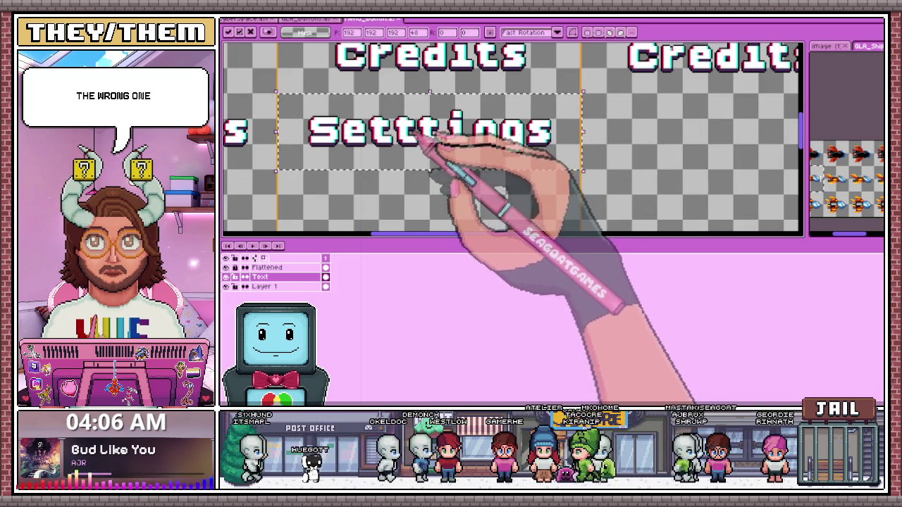
scroll(417, 135, down, 3)
scroll(375, 162, up, 3)
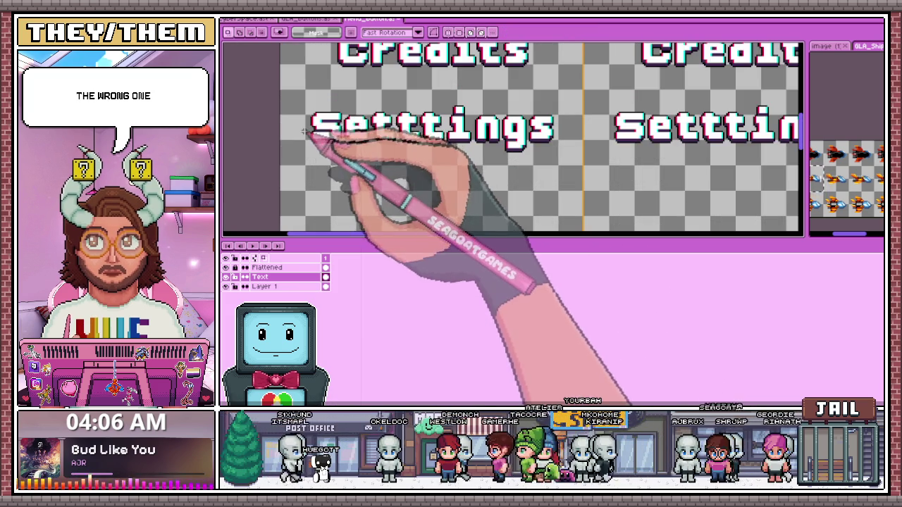
scroll(302, 129, down, 3)
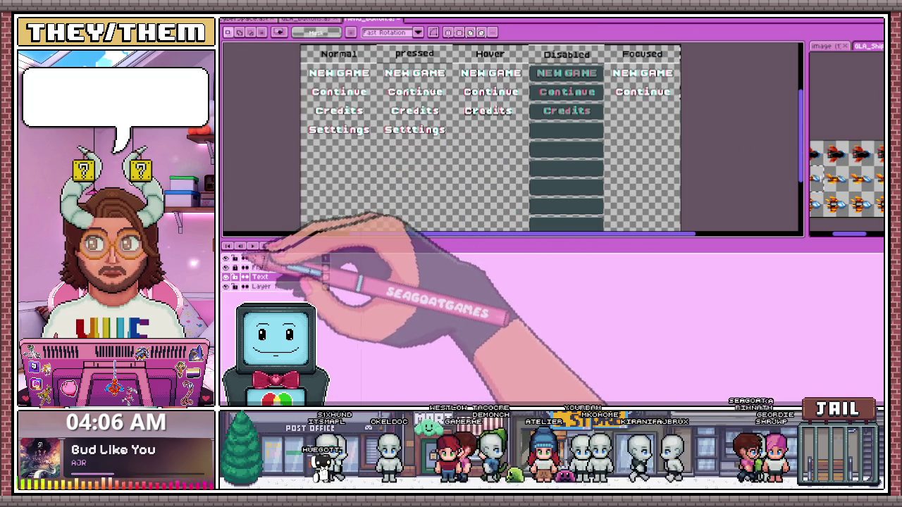
click(244, 258)
scroll(375, 126, up, 2)
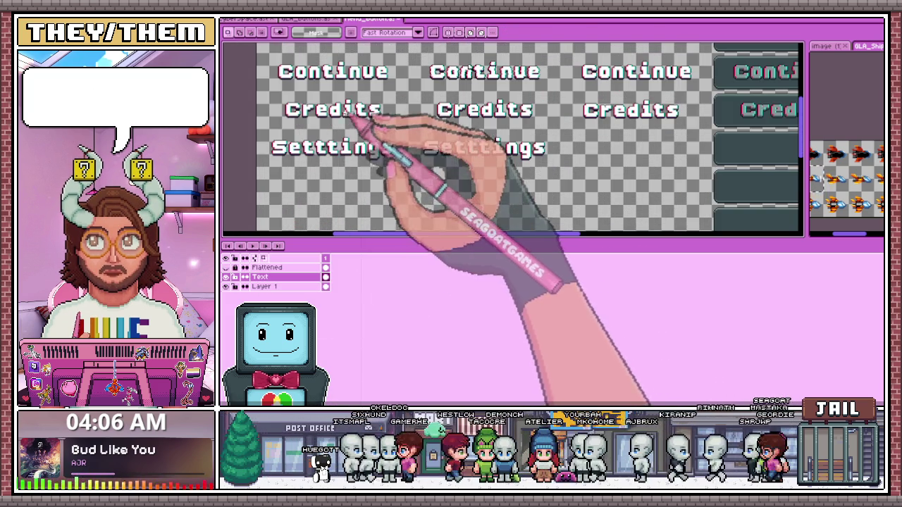
drag(350, 156, 571, 159)
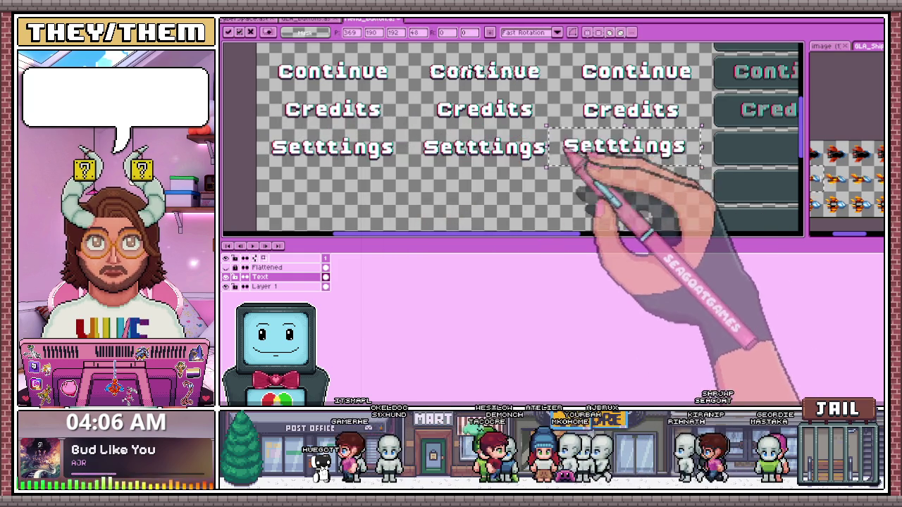
scroll(591, 163, down, 2)
scroll(591, 163, up, 2)
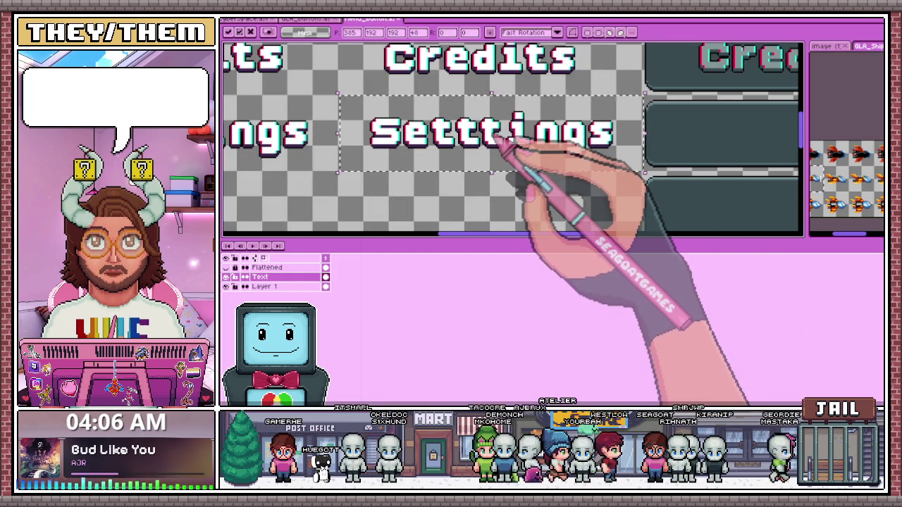
scroll(496, 139, down, 1)
scroll(486, 159, down, 1)
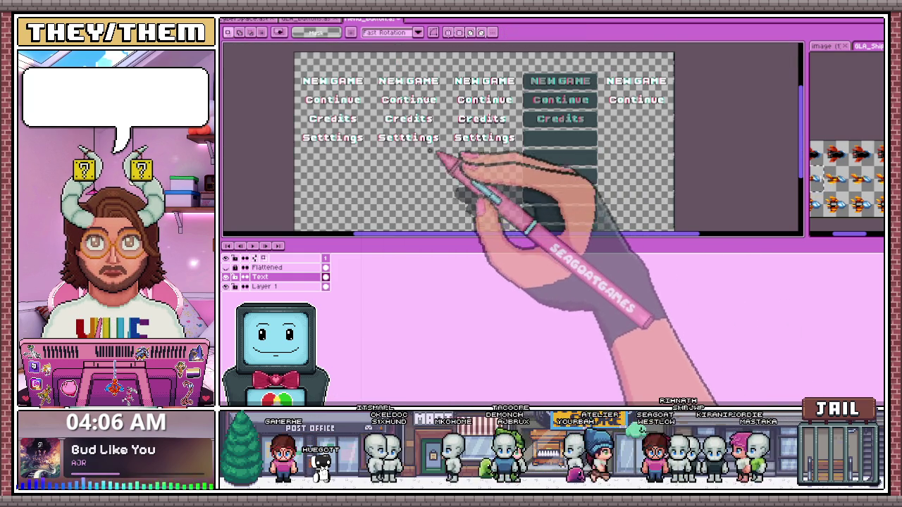
scroll(429, 150, up, 1)
scroll(427, 145, up, 1)
scroll(425, 134, up, 1)
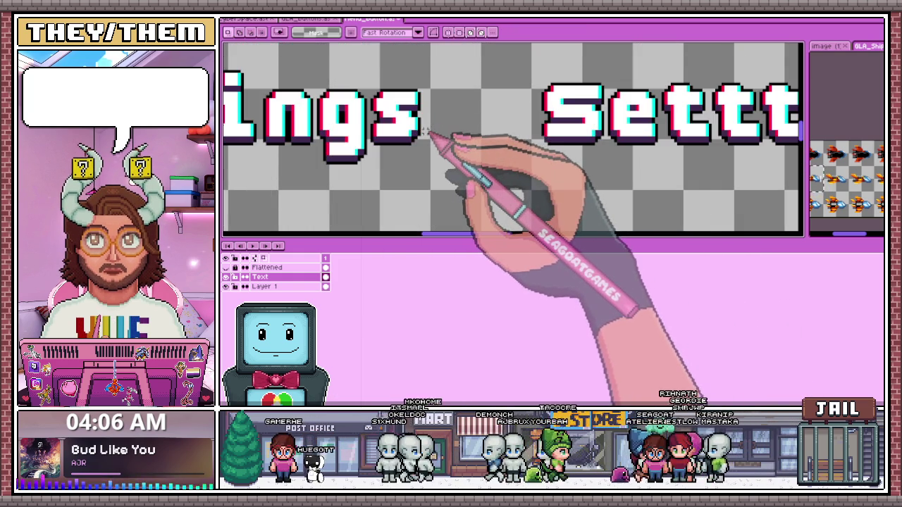
scroll(507, 155, down, 1)
scroll(765, 201, down, 1)
scroll(654, 150, up, 2)
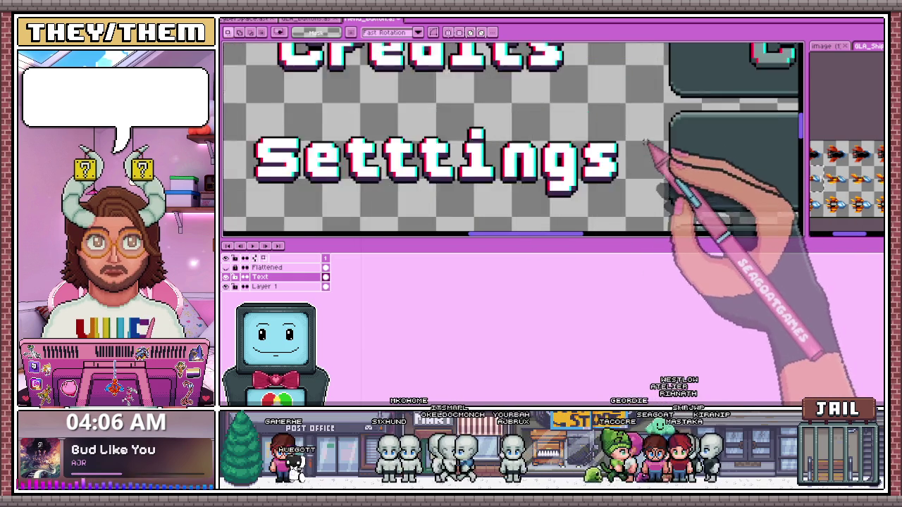
scroll(613, 155, up, 1)
scroll(605, 153, down, 1)
scroll(592, 154, down, 1)
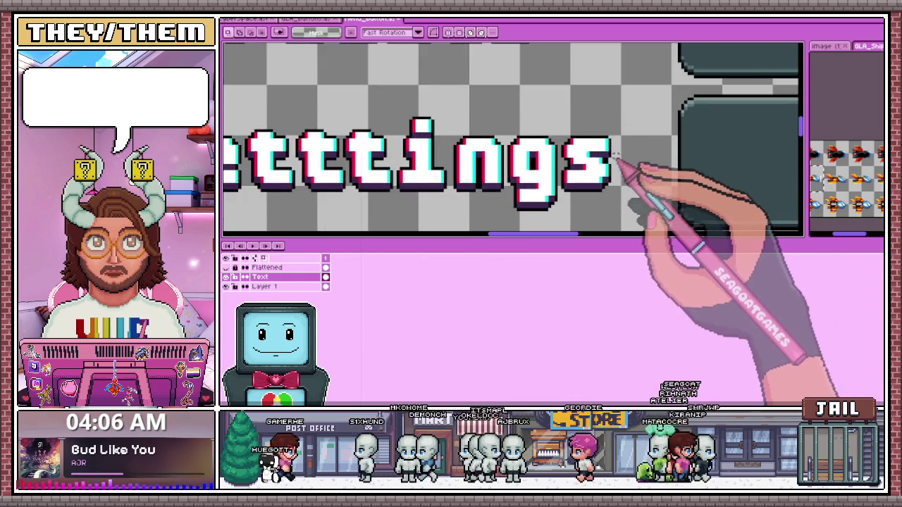
scroll(563, 154, down, 1)
scroll(599, 158, down, 2)
scroll(665, 161, up, 1)
scroll(685, 157, up, 1)
scroll(564, 165, down, 1)
Position Settings copies on the dark Disabled button and in the Focused column, then commit
drag(493, 176, 468, 138)
scroll(466, 135, down, 1)
scroll(463, 160, up, 2)
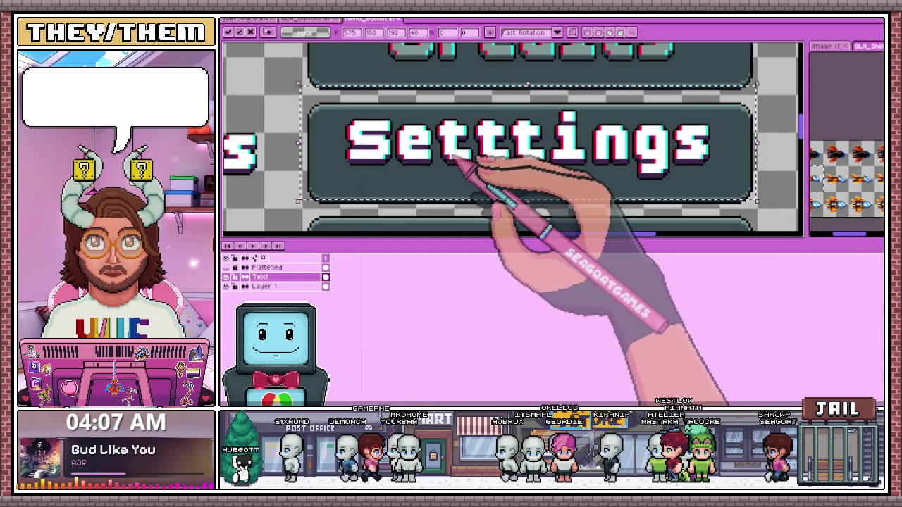
scroll(461, 158, down, 1)
scroll(458, 155, down, 1)
scroll(563, 157, up, 1)
drag(569, 155, 502, 156)
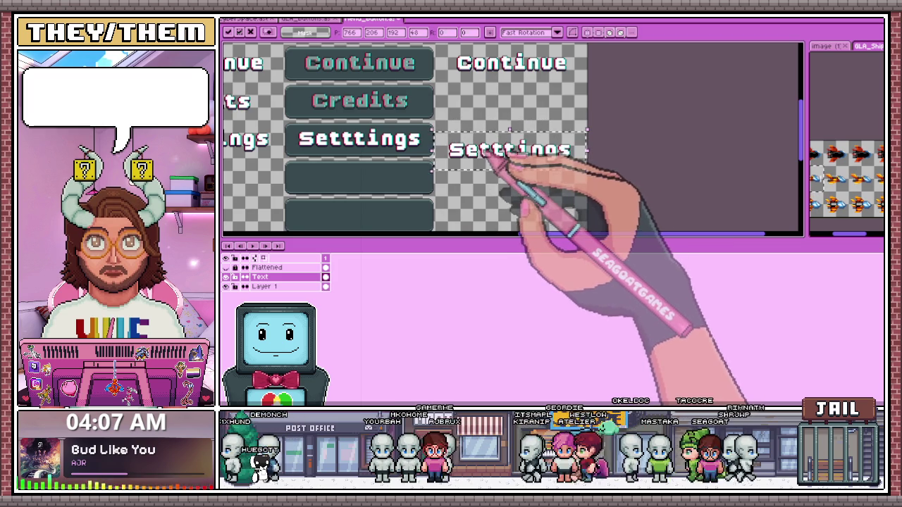
scroll(493, 160, up, 2)
drag(501, 150, 488, 134)
scroll(491, 138, down, 2)
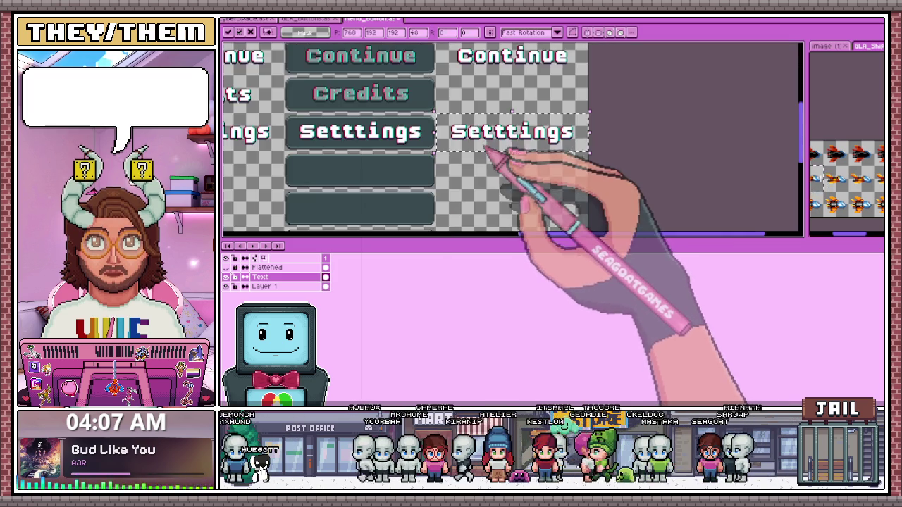
scroll(491, 138, up, 1)
scroll(529, 159, down, 2)
key(Return)
scroll(437, 137, down, 2)
scroll(350, 120, up, 2)
scroll(378, 125, down, 2)
scroll(398, 128, up, 1)
scroll(407, 156, down, 1)
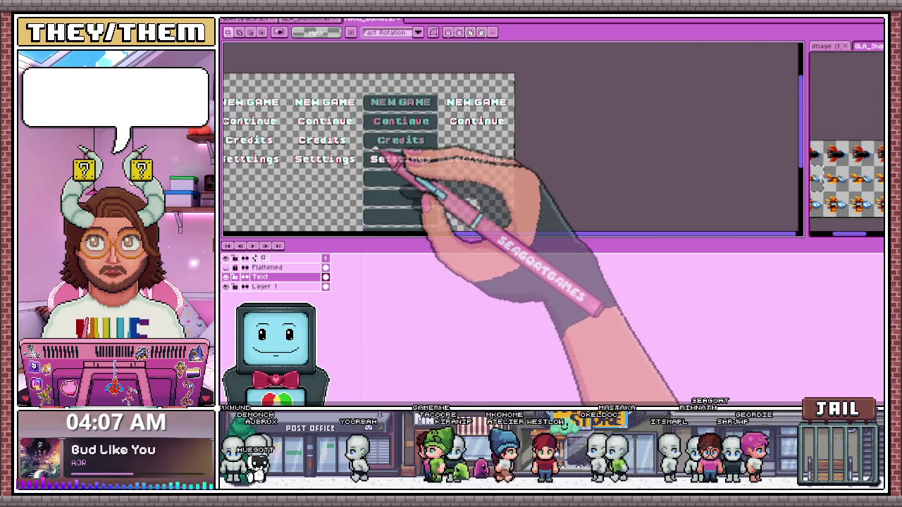
Magic Wand-select each letter of Setttings, then bring up the GLA_buttons document
scroll(397, 161, up, 2)
scroll(383, 157, up, 1)
key(i)
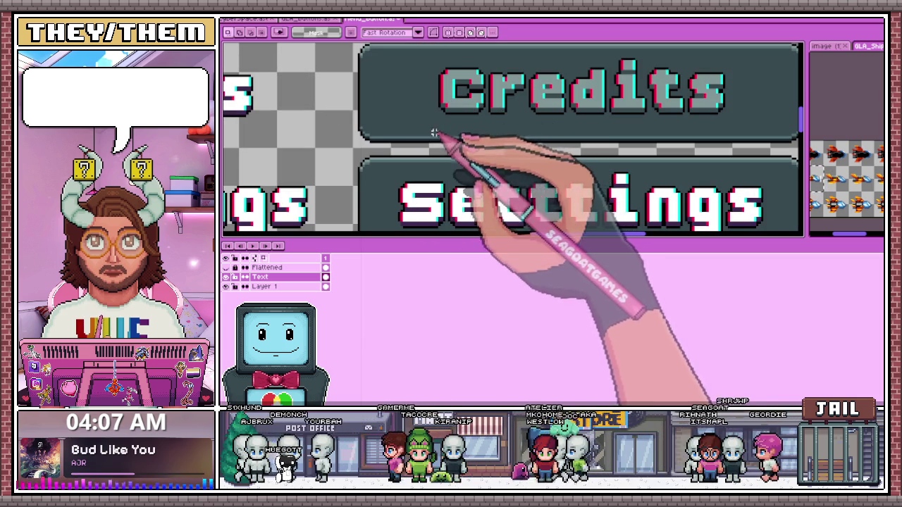
key(w)
scroll(430, 177, down, 2)
scroll(437, 147, up, 1)
scroll(415, 155, up, 2)
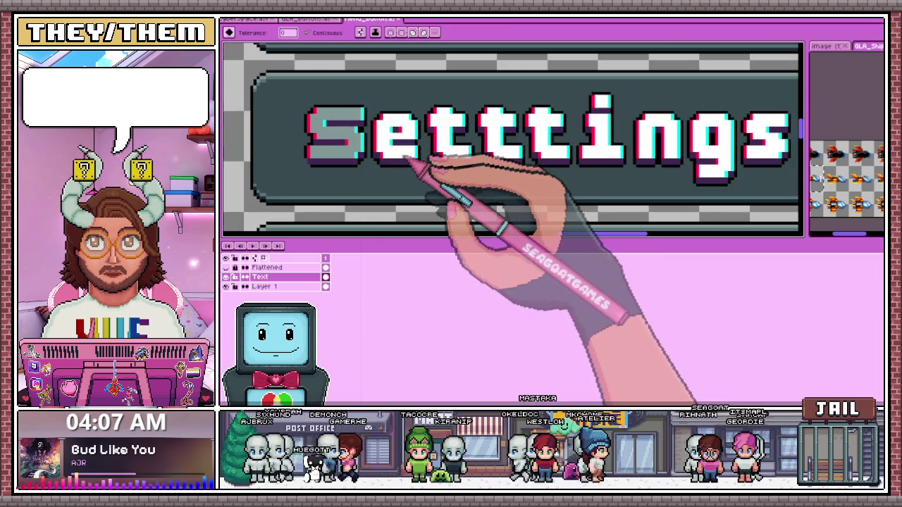
shift+click(419, 132)
scroll(507, 148, down, 1)
shift+click(479, 141)
shift+click(529, 141)
scroll(574, 150, down, 2)
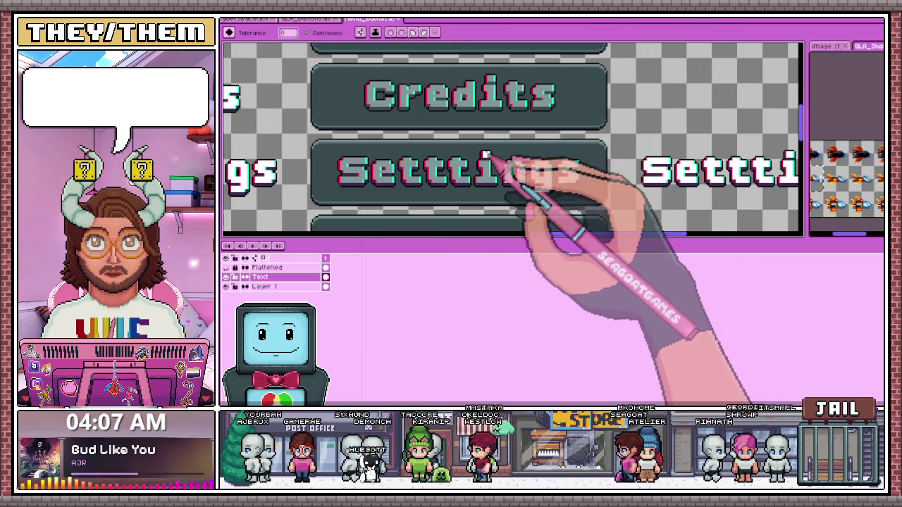
scroll(500, 170, up, 2)
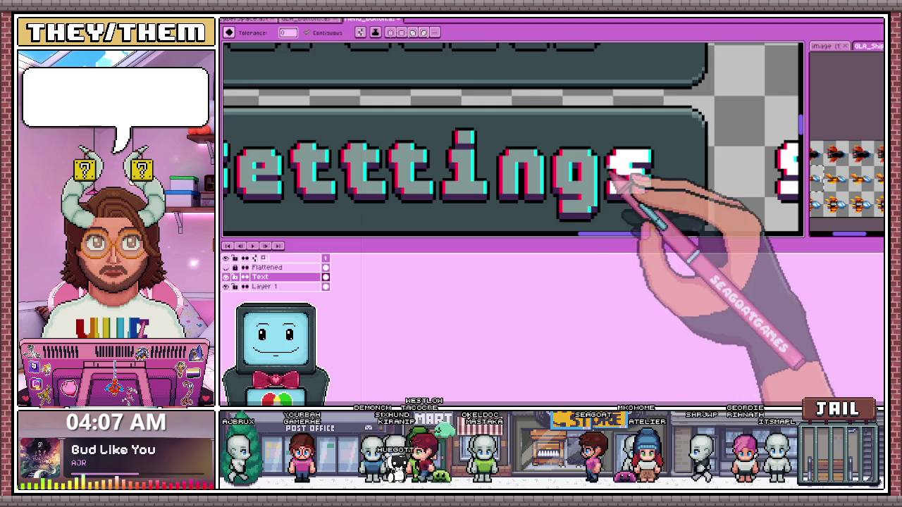
scroll(592, 172, down, 2)
scroll(553, 179, down, 2)
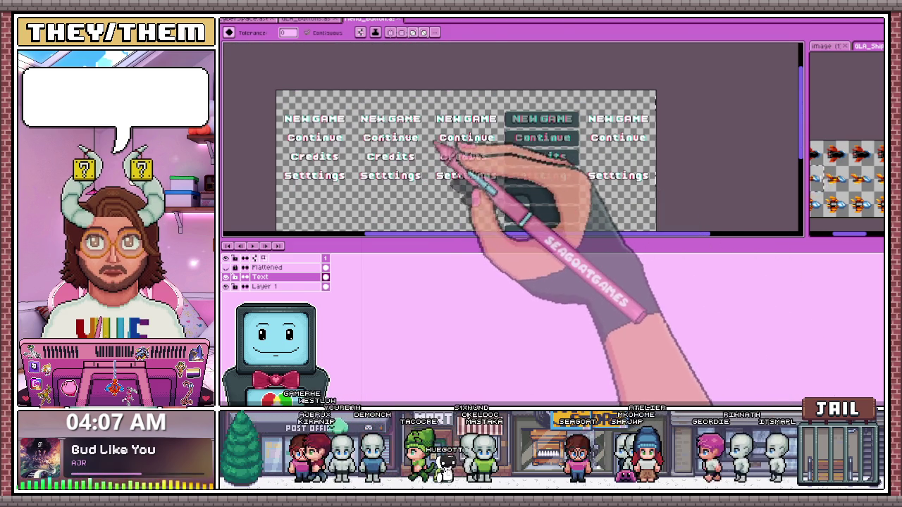
click(304, 19)
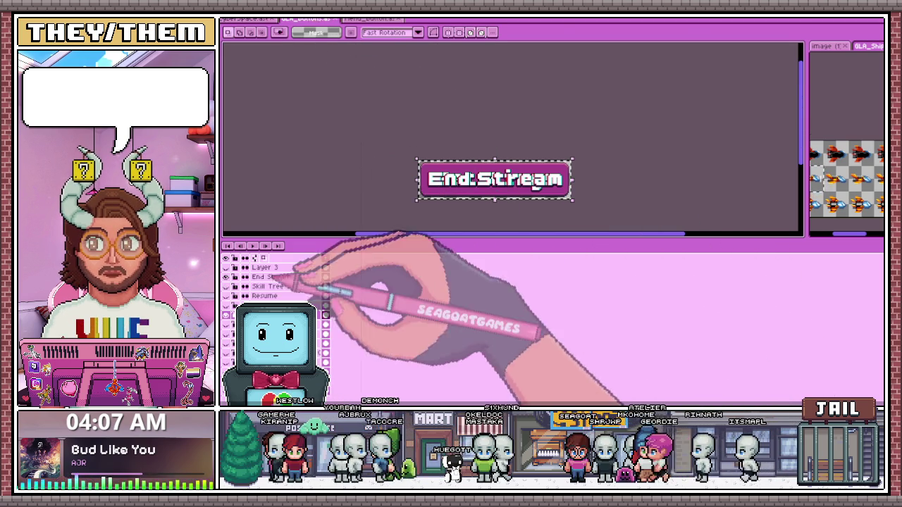
Paste the Quit Game label from the End Stream document into the menu sheet
click(371, 179)
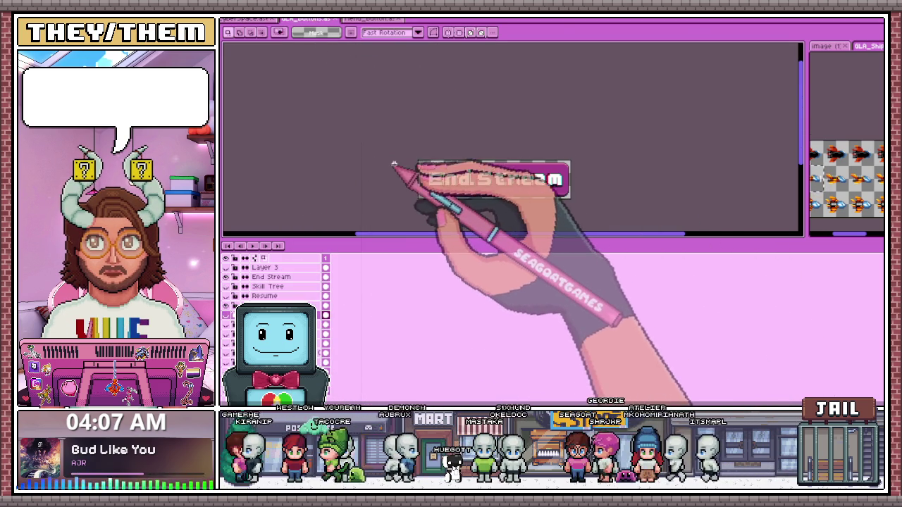
scroll(396, 163, up, 2)
scroll(412, 148, down, 1)
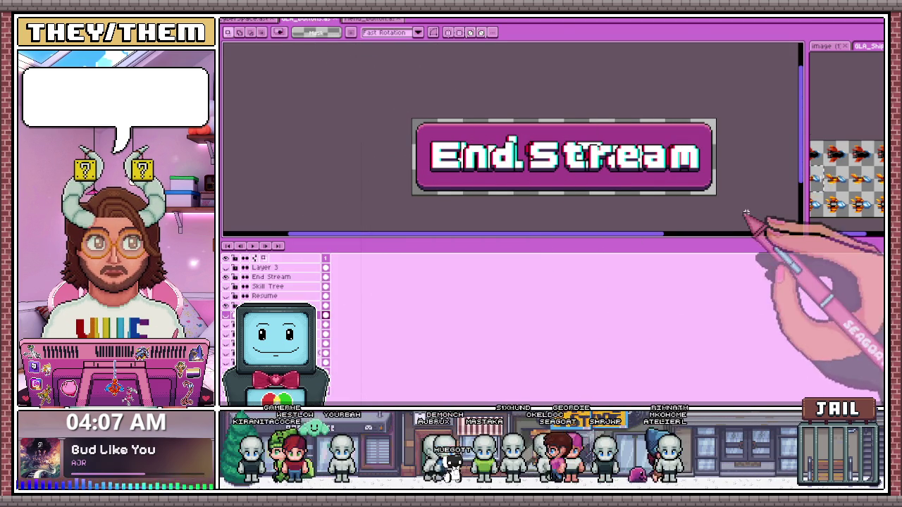
click(371, 19)
key(ctrl+v)
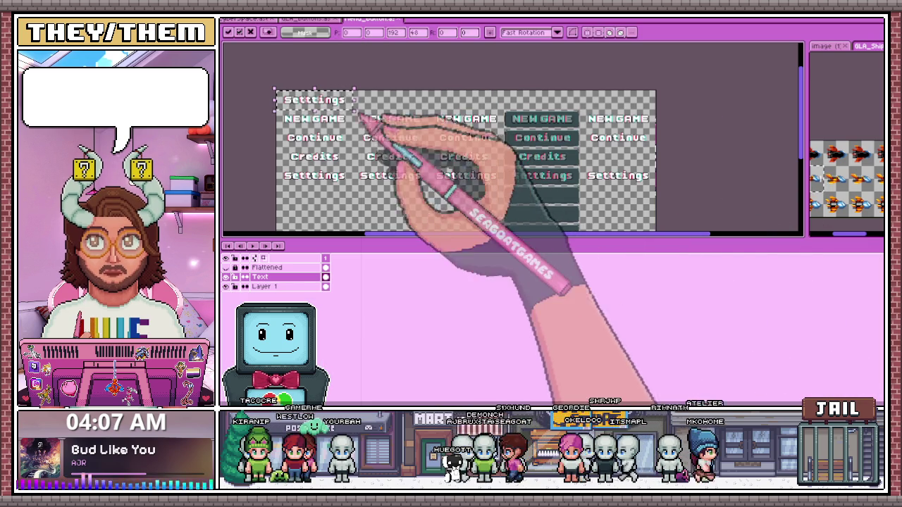
click(314, 19)
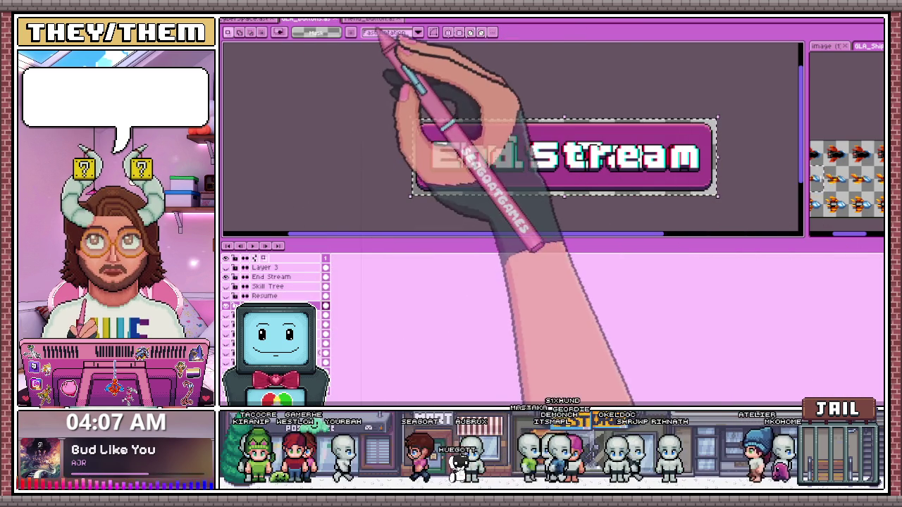
click(371, 19)
key(ctrl+v)
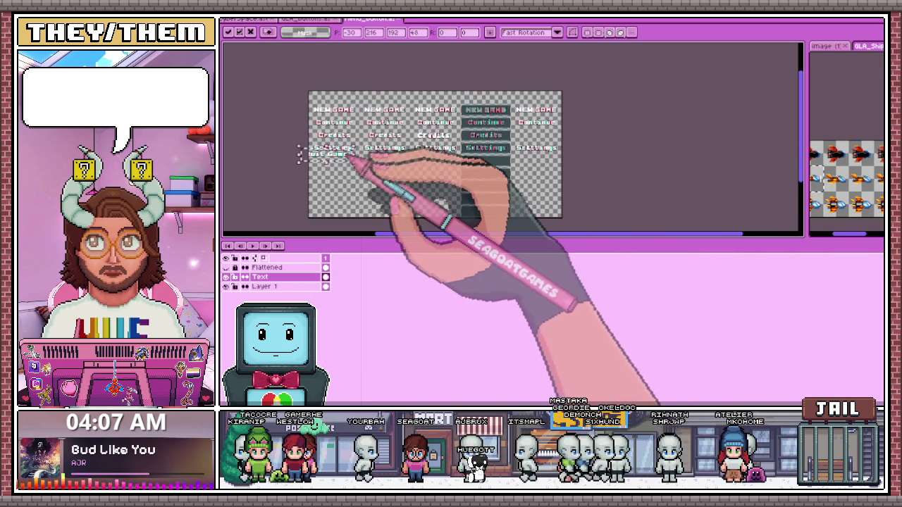
Move Quit Game copies directly beneath Setttings in the first columns
scroll(365, 119, down, 2)
drag(331, 134, 317, 176)
scroll(355, 162, up, 4)
scroll(359, 158, down, 2)
mouse_move(368, 117)
mouse_down()
mouse_move(373, 101)
mouse_move(387, 135)
mouse_up()
scroll(373, 100, up, 3)
scroll(384, 131, up, 1)
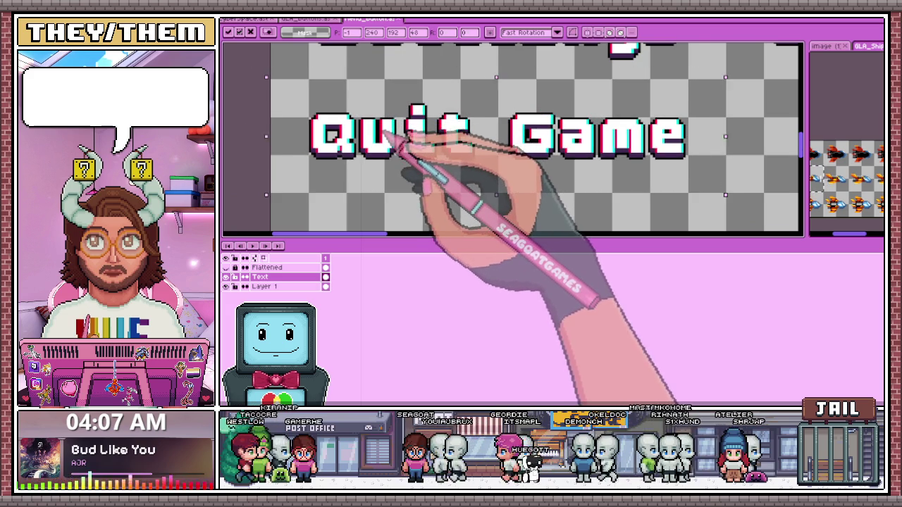
scroll(386, 137, down, 2)
scroll(362, 169, down, 2)
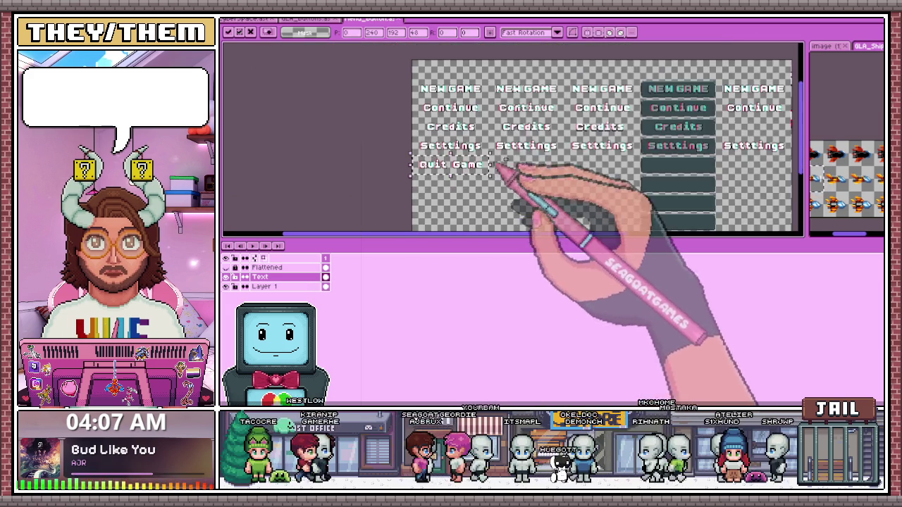
scroll(493, 181, up, 2)
mouse_move(408, 201)
mouse_down()
mouse_move(403, 169)
mouse_move(493, 176)
mouse_up()
scroll(486, 177, up, 2)
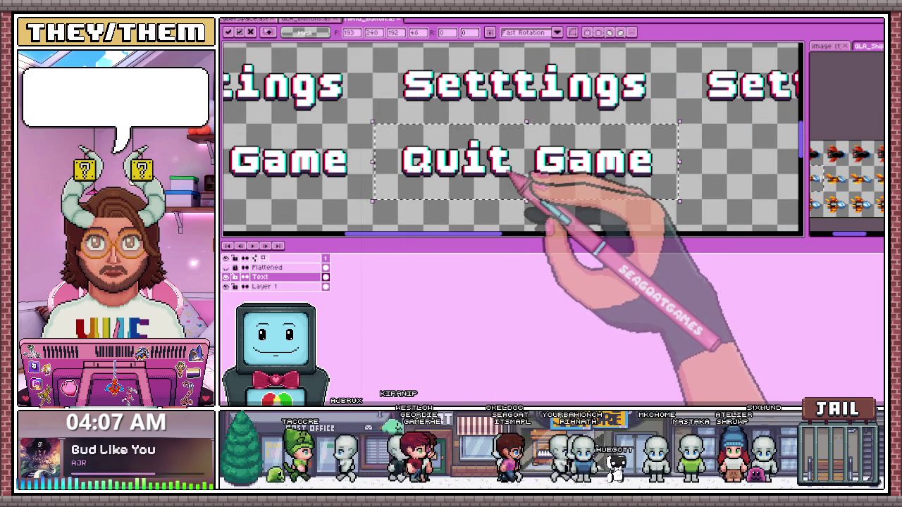
scroll(508, 169, down, 1)
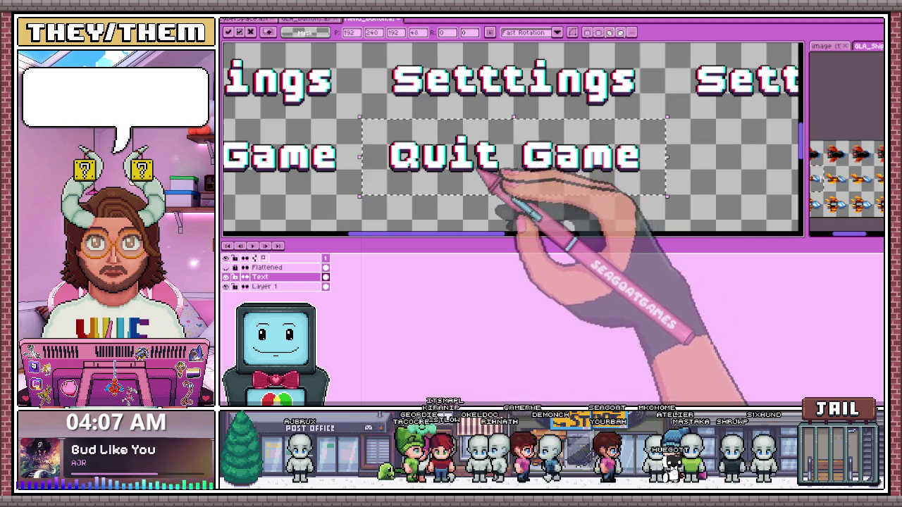
scroll(493, 173, down, 2)
scroll(547, 171, up, 2)
Align the remaining Quit Game copies under Setttings, centred on the dark button, and deselect
mouse_move(471, 162)
mouse_down()
mouse_move(341, 138)
mouse_move(547, 156)
mouse_move(620, 173)
mouse_up()
scroll(613, 168, up, 1)
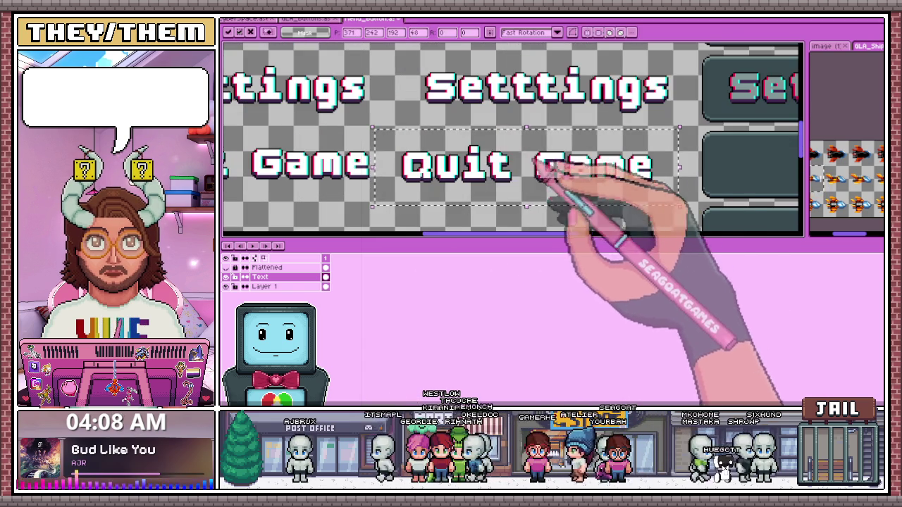
drag(489, 172, 508, 176)
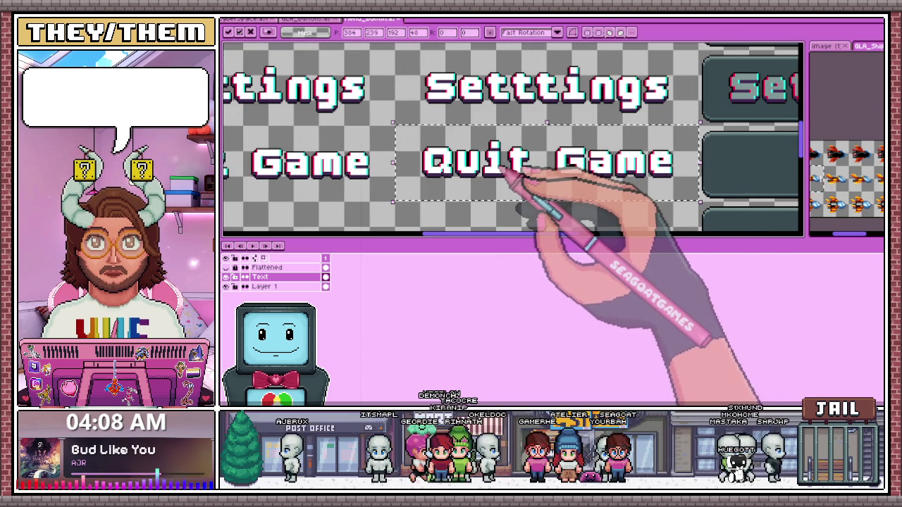
scroll(506, 170, down, 1)
scroll(472, 177, up, 1)
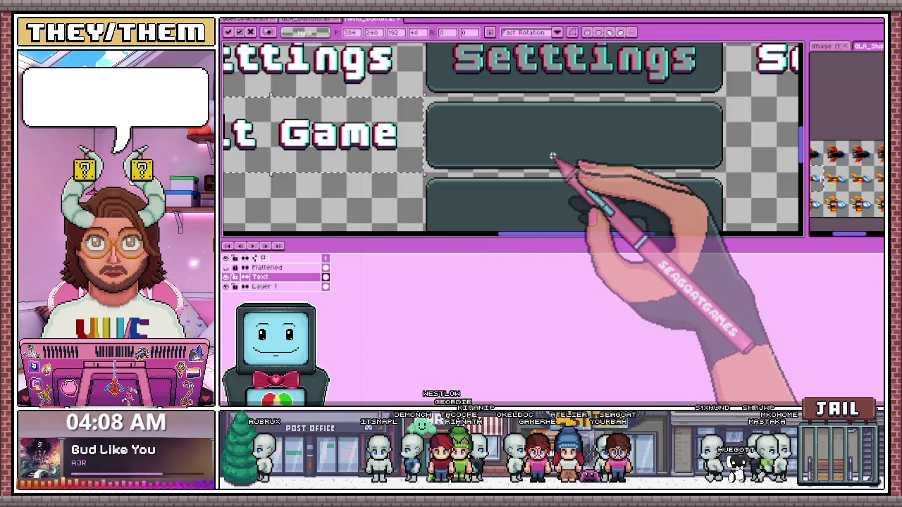
drag(554, 158, 539, 151)
drag(452, 143, 543, 149)
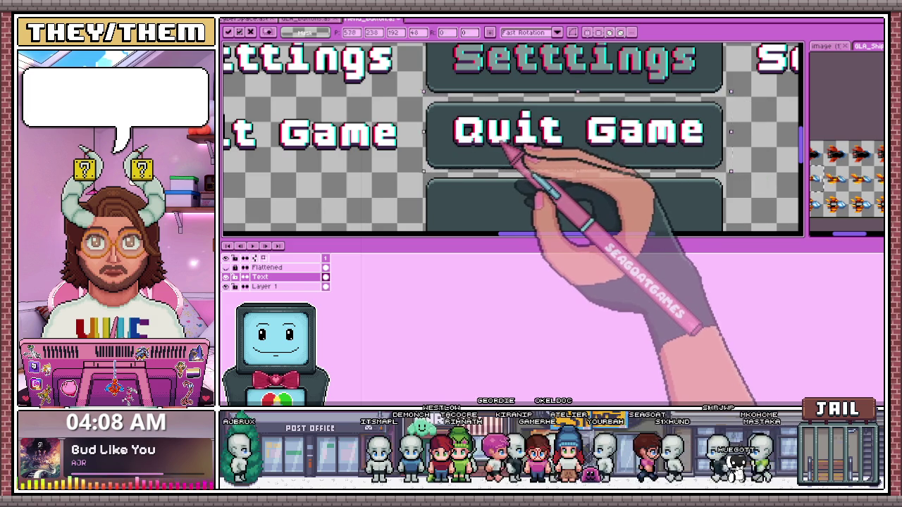
scroll(496, 148, down, 2)
scroll(560, 157, up, 1)
drag(487, 139, 482, 141)
scroll(545, 146, up, 2)
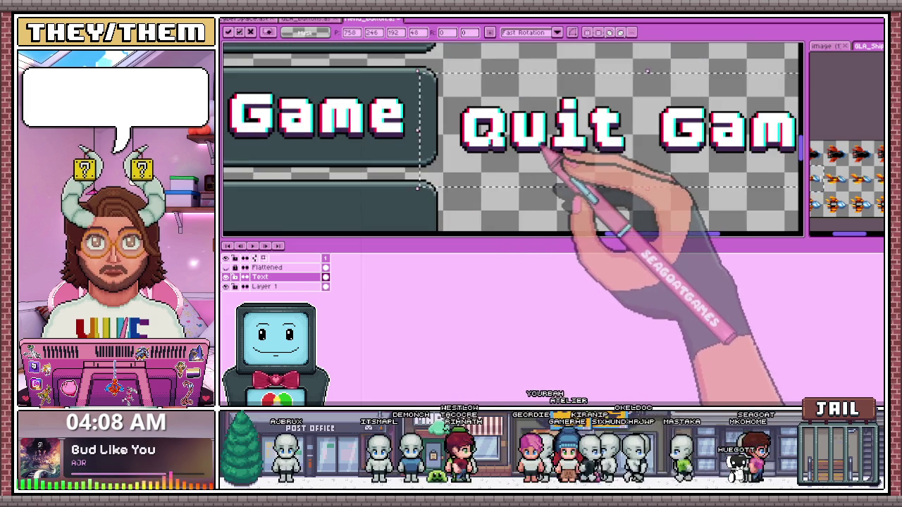
drag(545, 144, 545, 136)
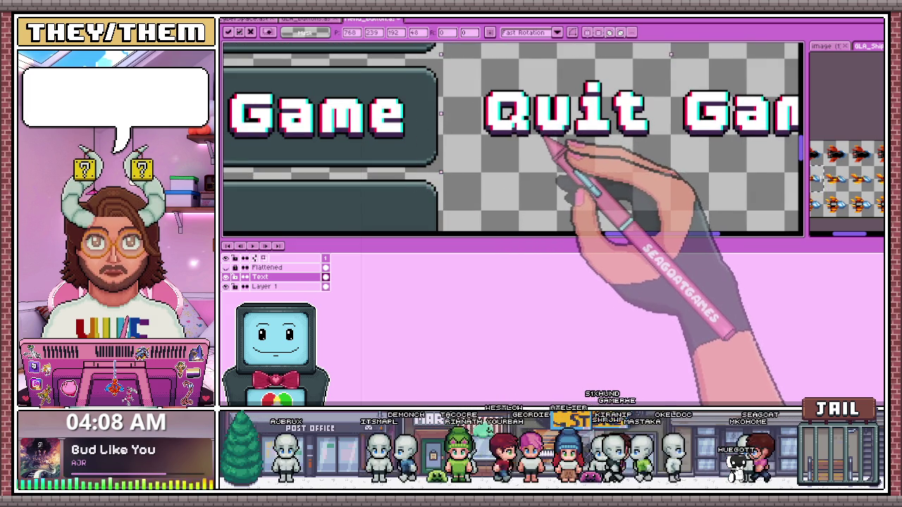
scroll(546, 141, down, 2)
key(ctrl+d)
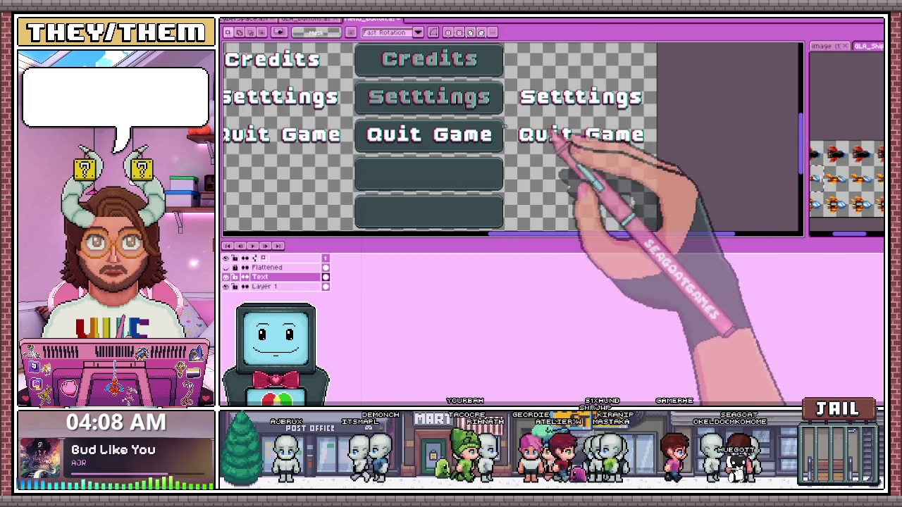
scroll(380, 99, up, 1)
key(w)
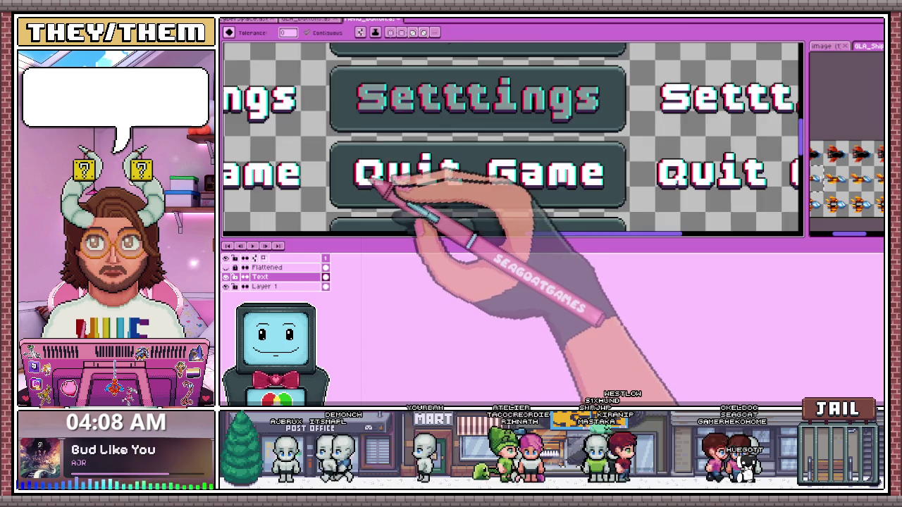
scroll(419, 190, up, 1)
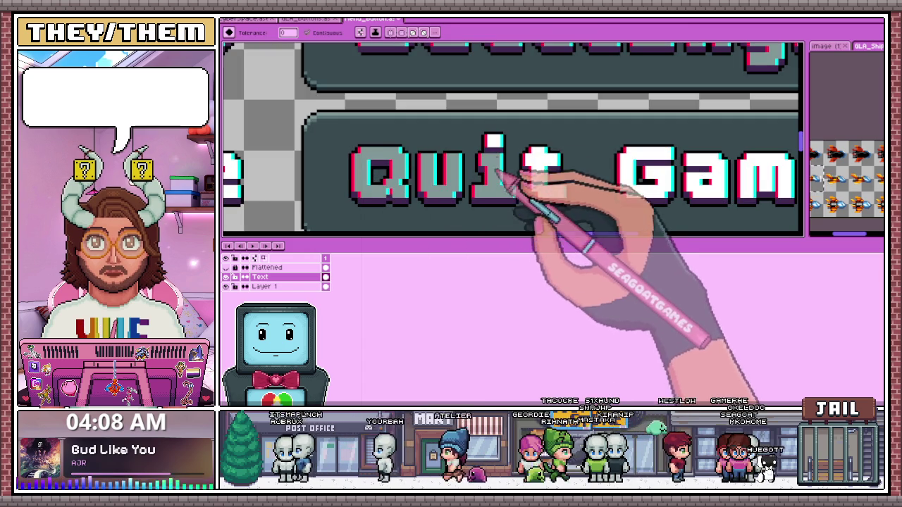
scroll(537, 164, down, 2)
scroll(556, 179, up, 2)
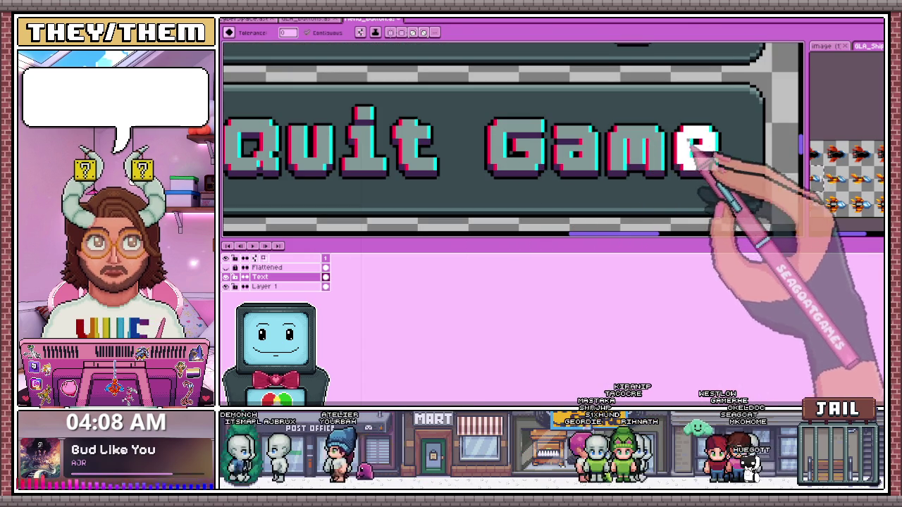
scroll(514, 145, down, 2)
scroll(439, 101, up, 2)
scroll(447, 205, down, 2)
scroll(426, 122, up, 2)
scroll(416, 169, up, 1)
scroll(416, 181, down, 1)
scroll(417, 197, up, 1)
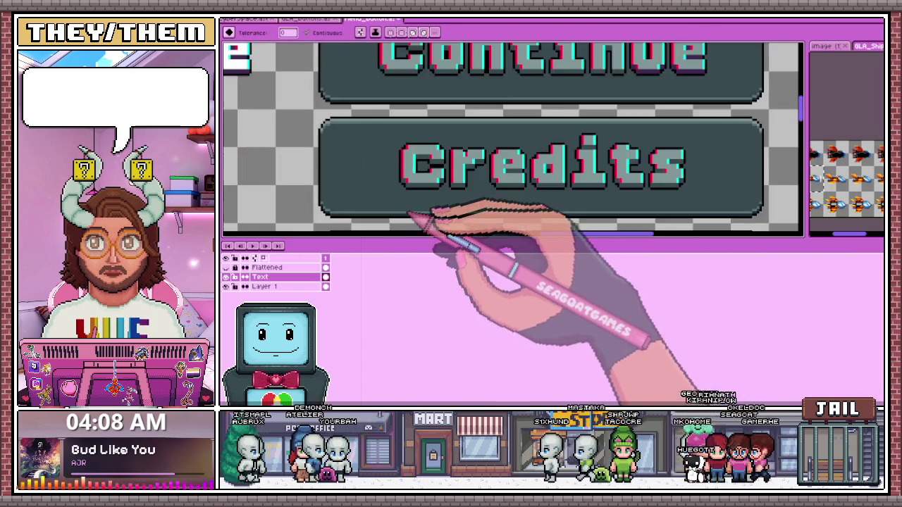
scroll(429, 183, down, 2)
scroll(437, 176, up, 2)
scroll(419, 197, up, 2)
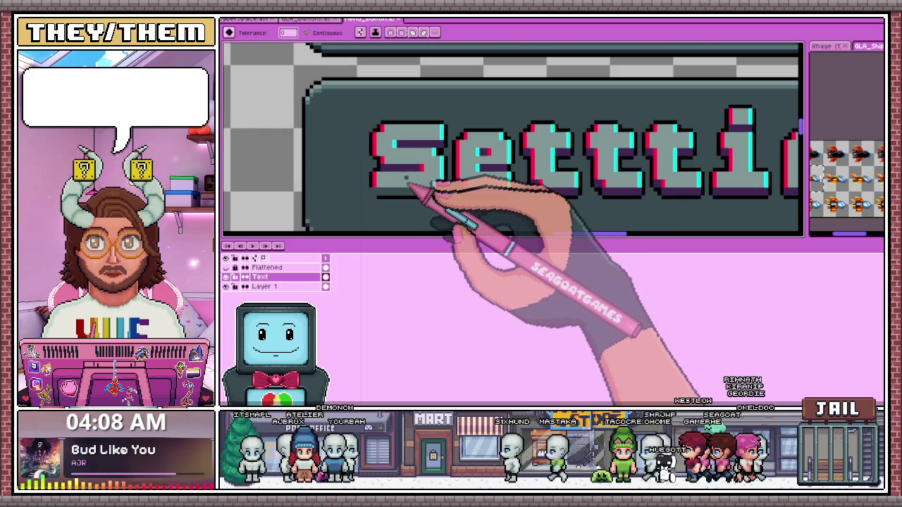
scroll(395, 197, down, 2)
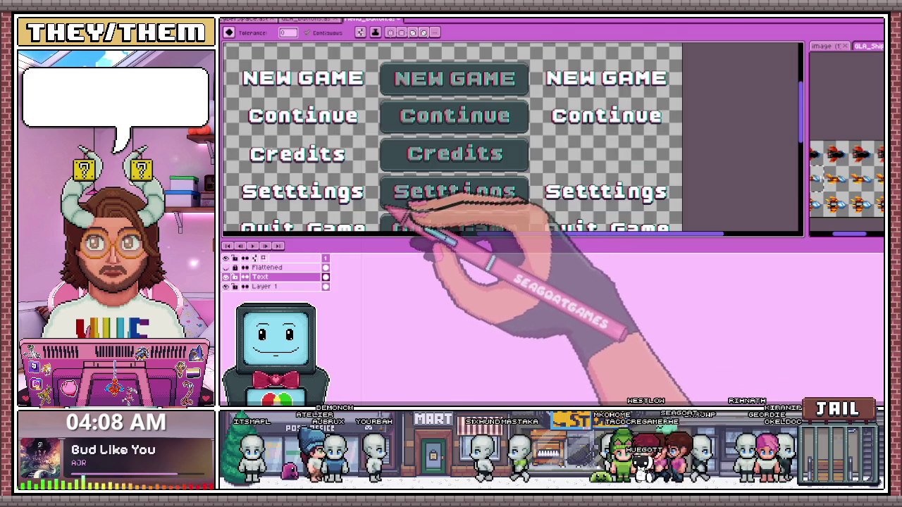
scroll(381, 209, up, 1)
scroll(413, 201, up, 1)
scroll(423, 194, up, 1)
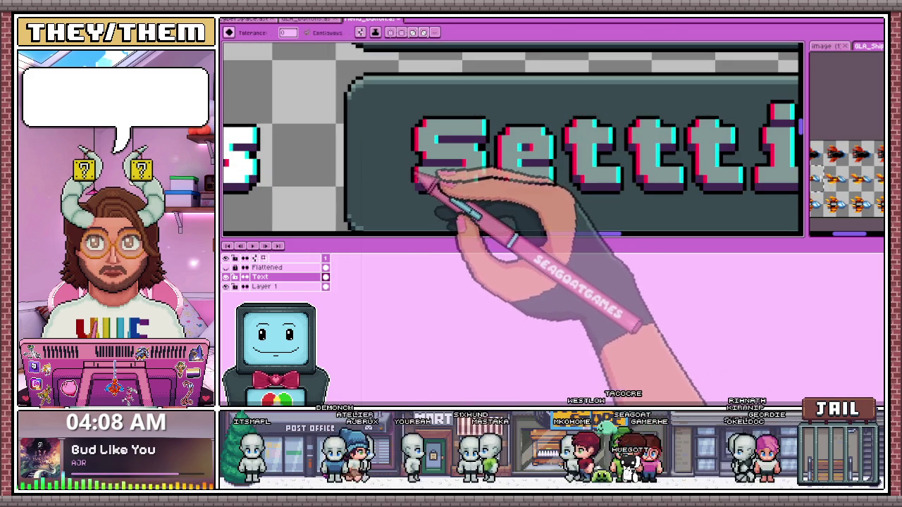
scroll(420, 198, up, 1)
scroll(423, 196, up, 1)
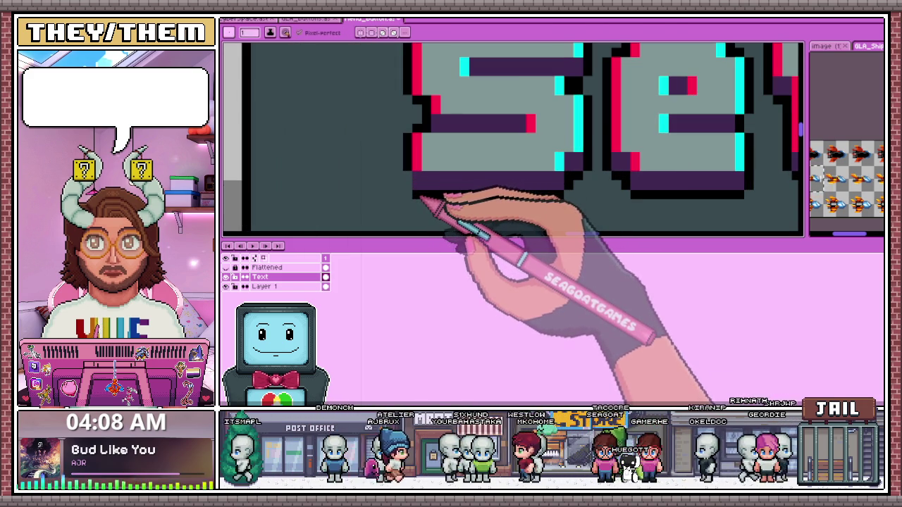
scroll(415, 184, down, 2)
scroll(473, 181, down, 1)
scroll(393, 171, down, 2)
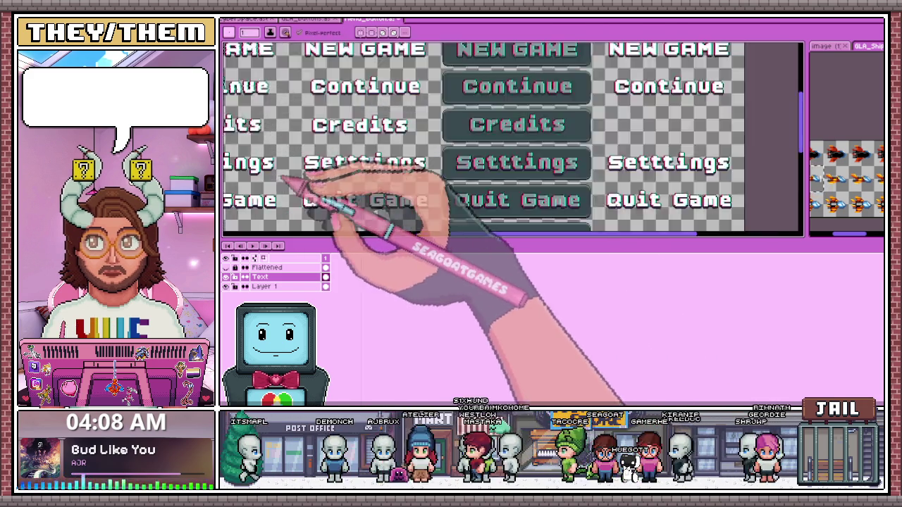
scroll(302, 182, up, 1)
scroll(388, 174, up, 2)
scroll(322, 177, up, 2)
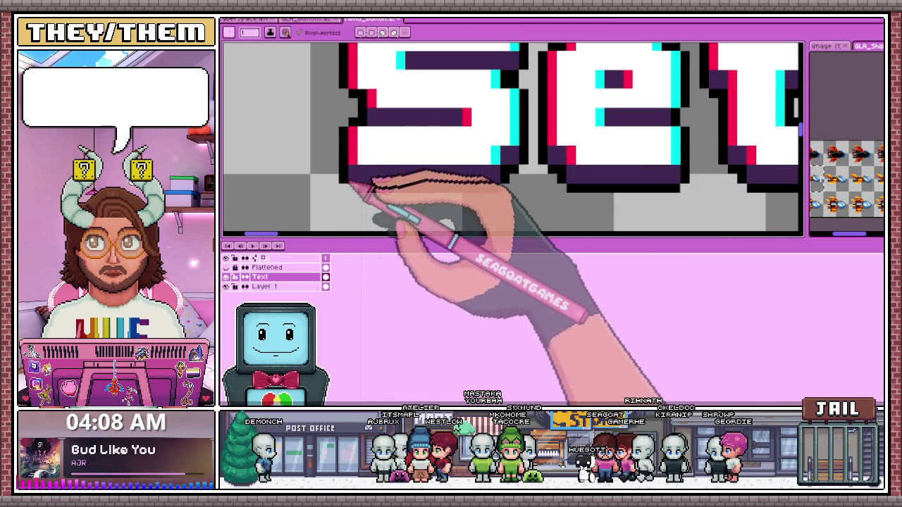
scroll(380, 166, down, 2)
scroll(411, 177, down, 1)
scroll(423, 201, down, 2)
scroll(423, 197, up, 1)
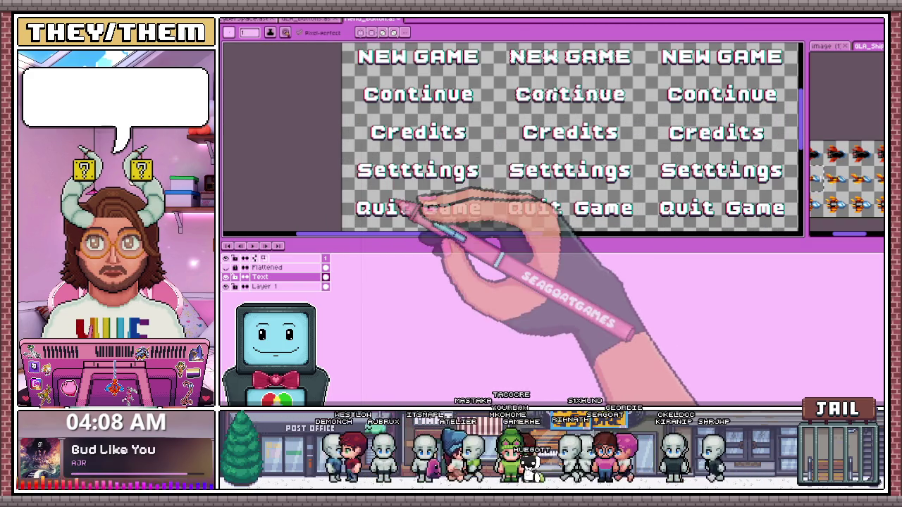
scroll(402, 183, down, 2)
scroll(604, 185, up, 1)
scroll(584, 177, up, 2)
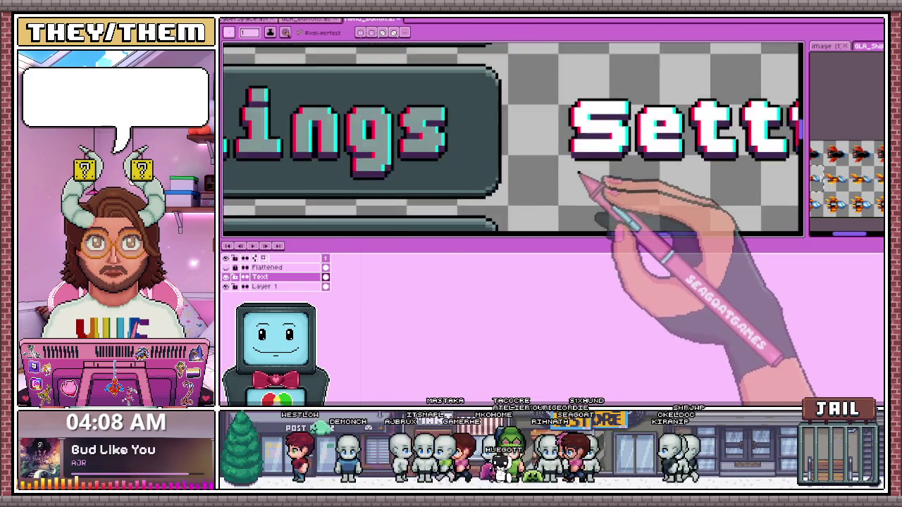
scroll(565, 156, up, 2)
scroll(568, 157, up, 1)
scroll(580, 161, down, 1)
scroll(579, 161, down, 1)
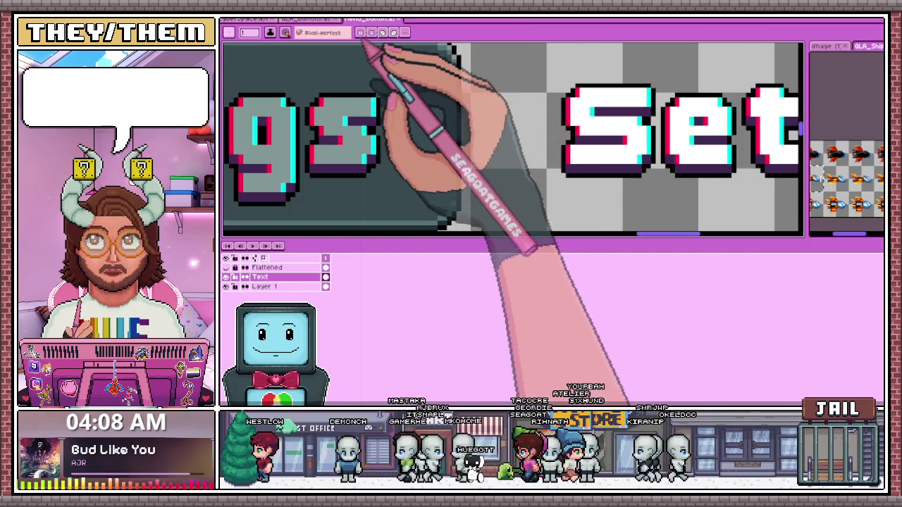
click(310, 19)
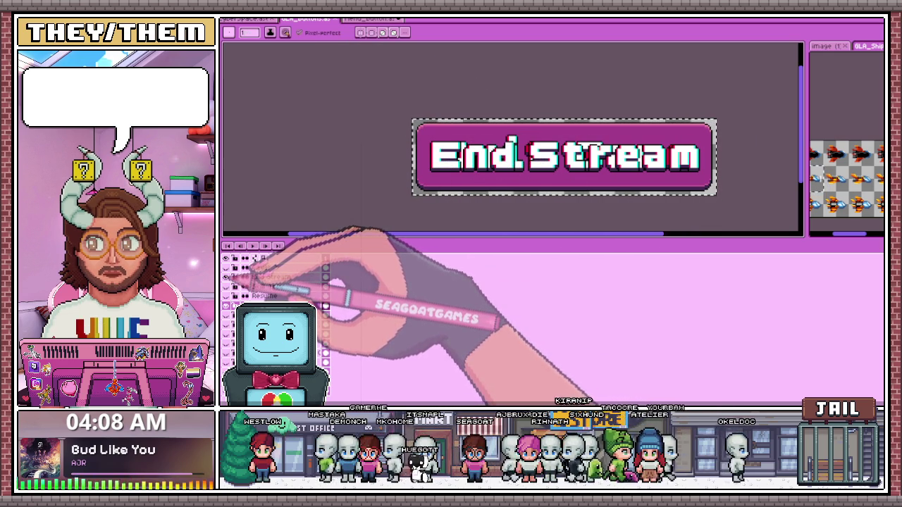
key(Right)
key(Right)
scroll(465, 169, up, 2)
scroll(465, 169, up, 1)
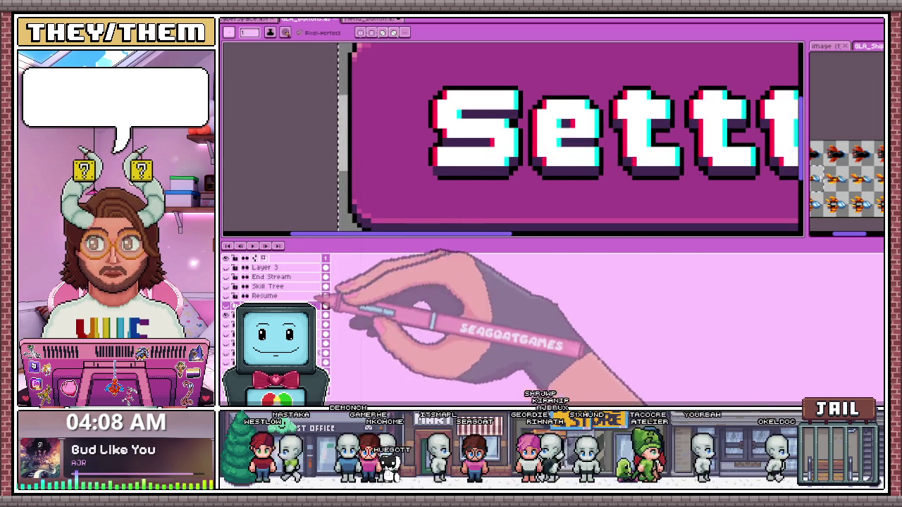
scroll(448, 173, up, 2)
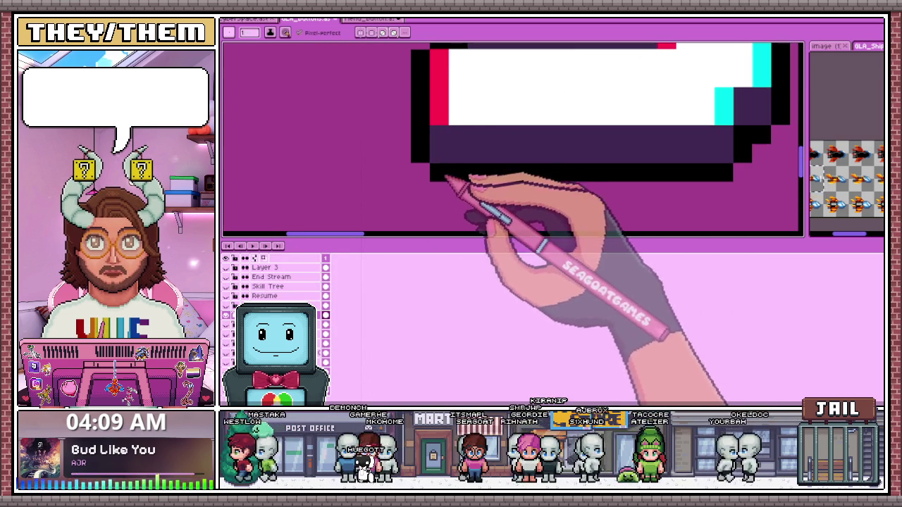
scroll(447, 169, down, 2)
scroll(447, 161, down, 1)
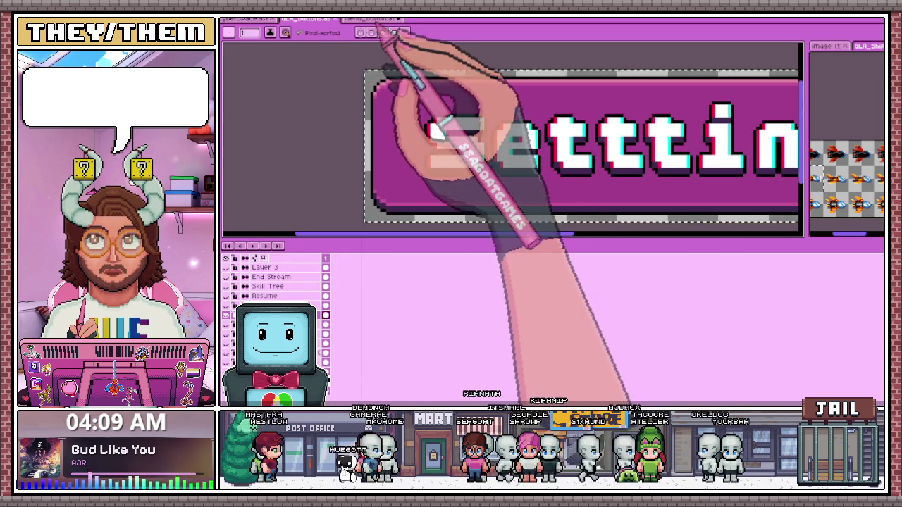
key(ctrl+Tab)
scroll(433, 202, down, 1)
scroll(480, 160, down, 2)
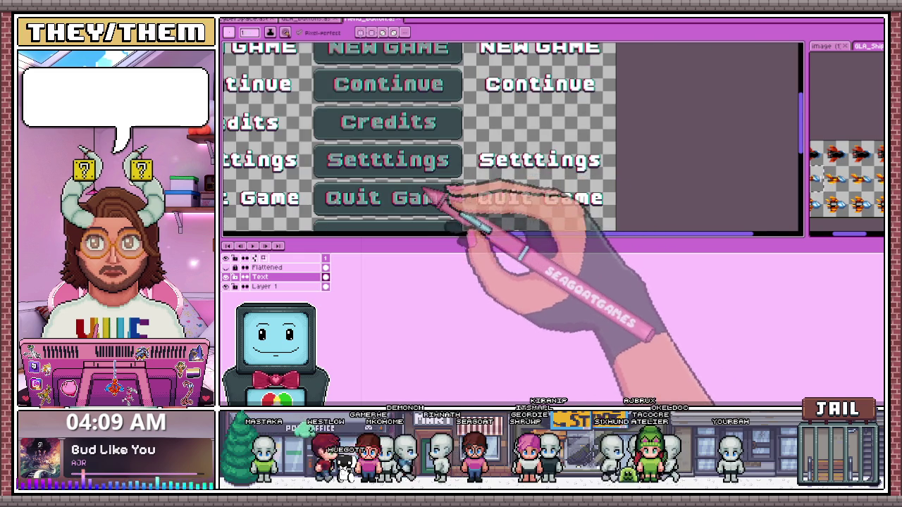
scroll(396, 168, up, 3)
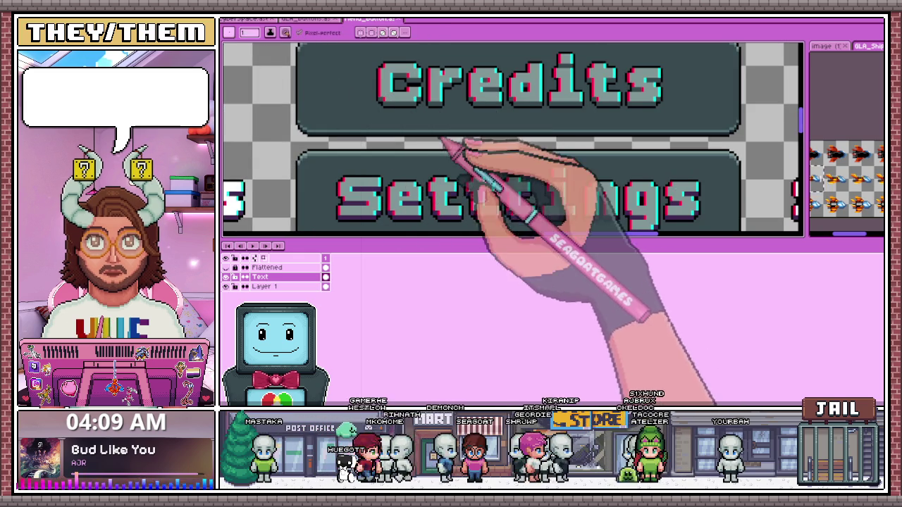
key(g)
scroll(398, 204, up, 2)
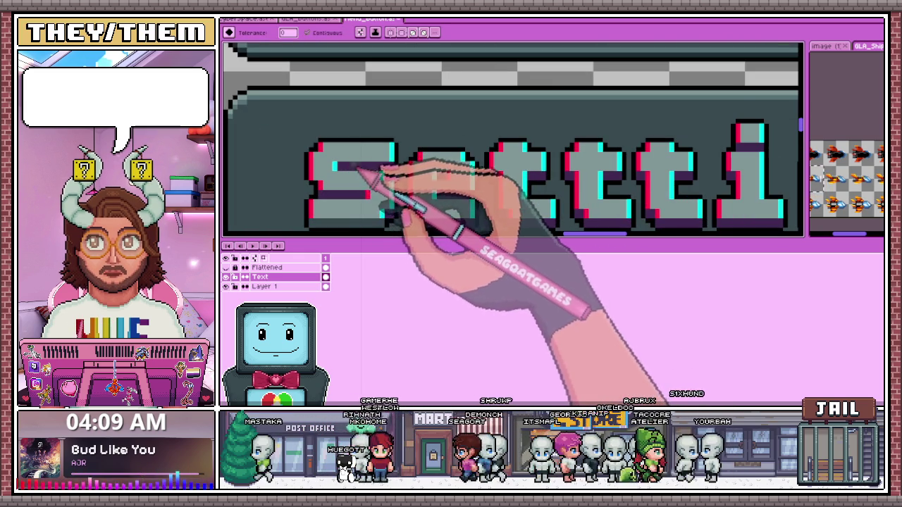
scroll(359, 169, down, 1)
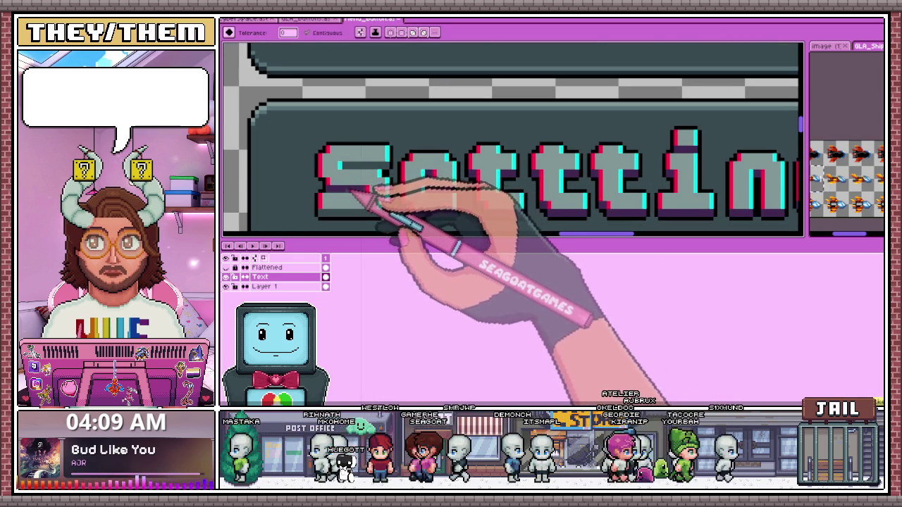
scroll(426, 215, up, 1)
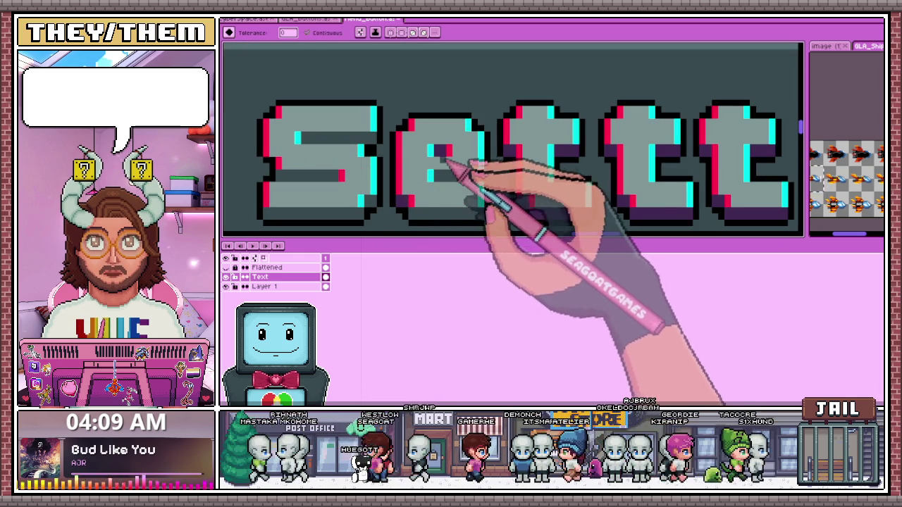
scroll(412, 193, down, 1)
scroll(433, 150, up, 2)
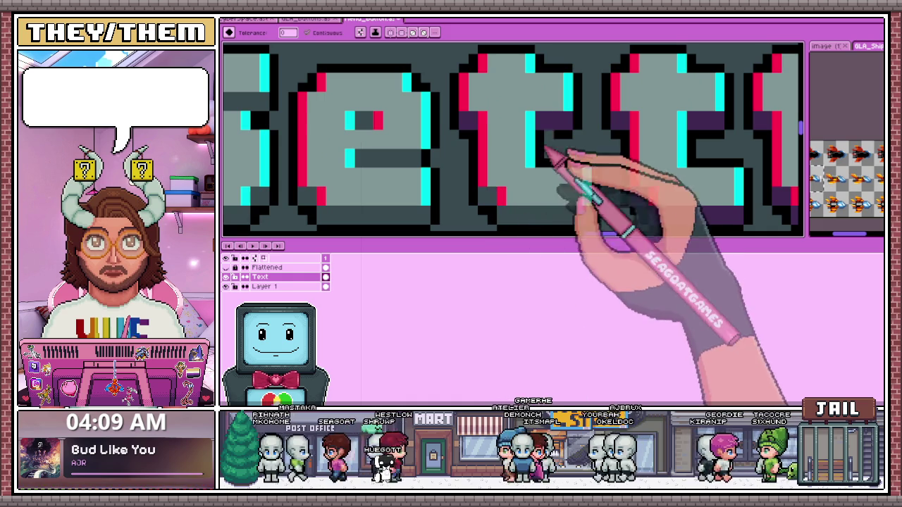
scroll(528, 124, down, 1)
scroll(540, 145, up, 1)
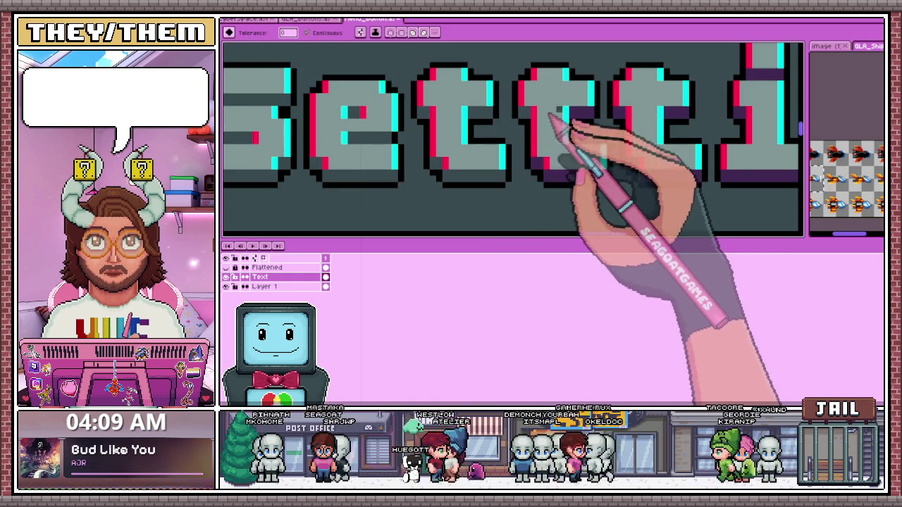
scroll(535, 148, down, 2)
scroll(508, 164, down, 2)
scroll(543, 176, up, 3)
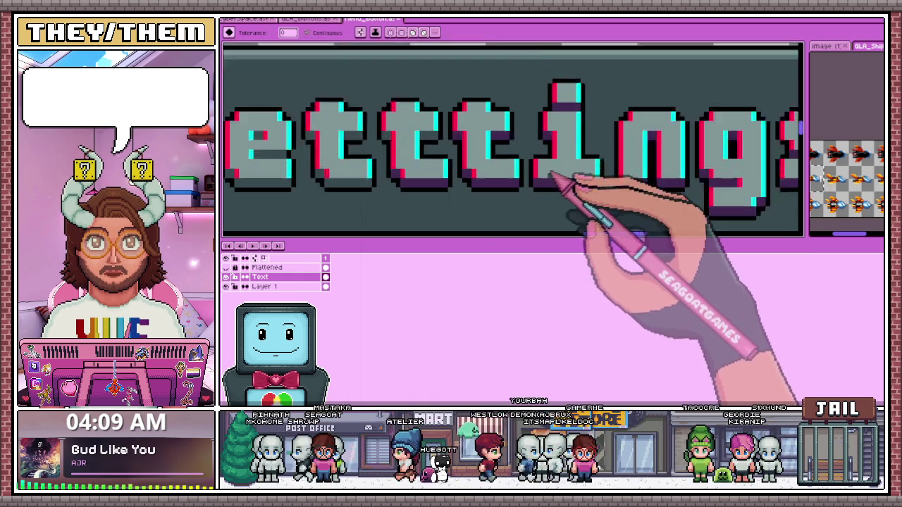
scroll(550, 183, up, 1)
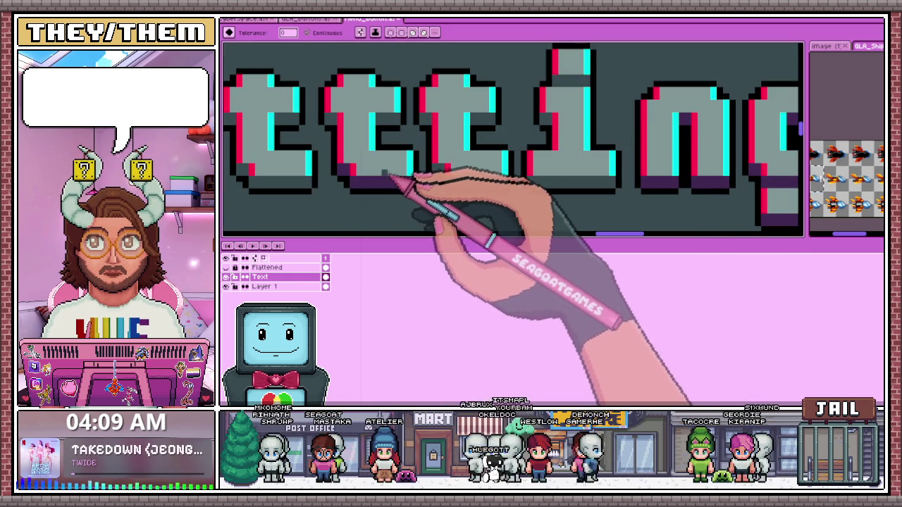
scroll(363, 169, down, 1)
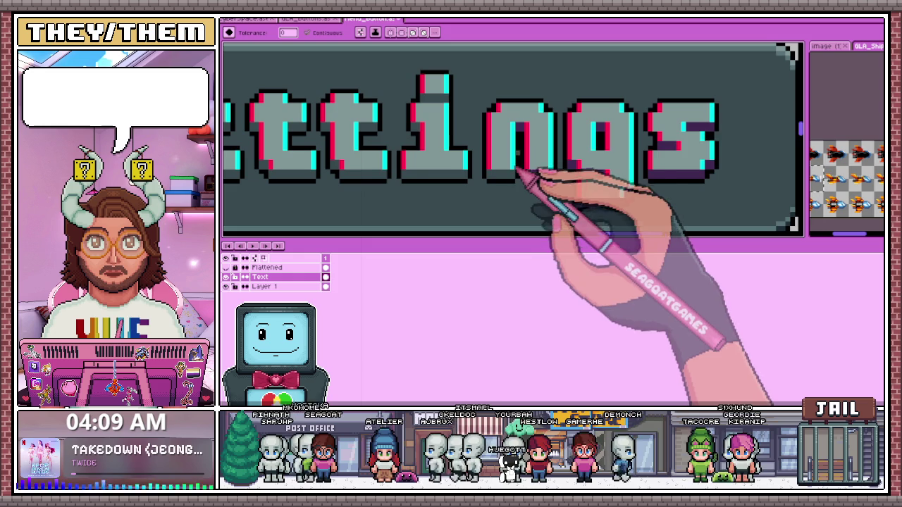
scroll(546, 173, up, 1)
scroll(567, 182, down, 1)
scroll(578, 179, up, 2)
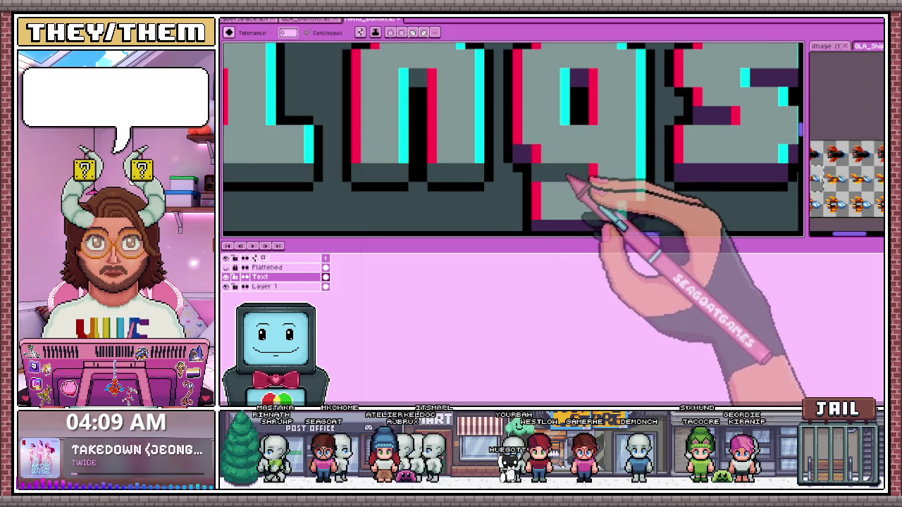
scroll(574, 173, down, 1)
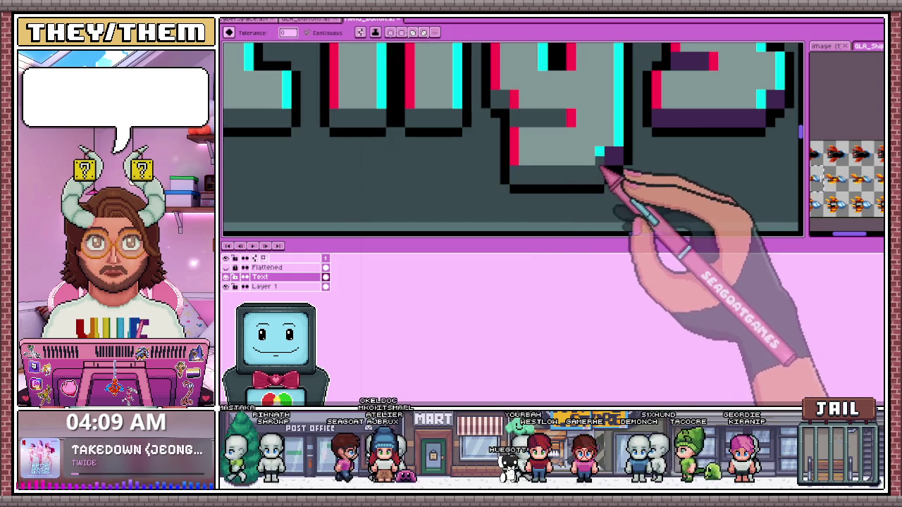
scroll(563, 176, down, 2)
scroll(614, 157, up, 1)
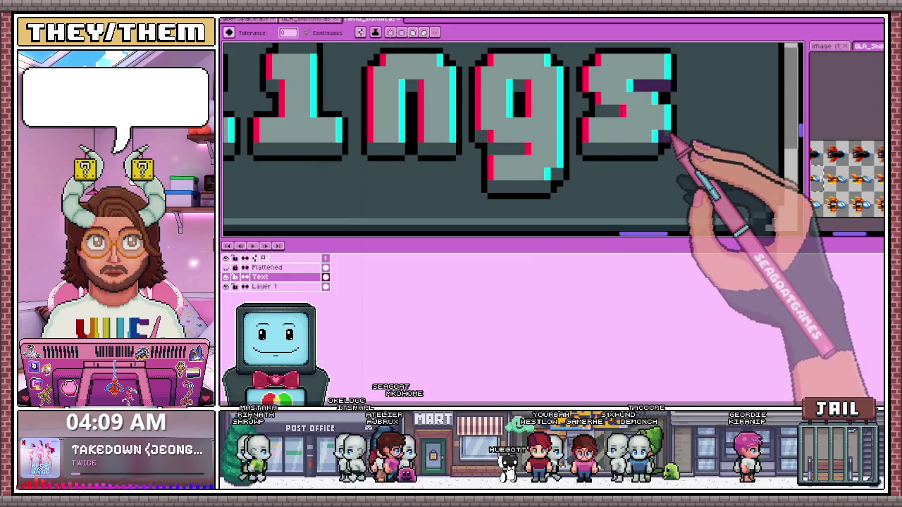
scroll(669, 119, down, 2)
scroll(596, 161, down, 1)
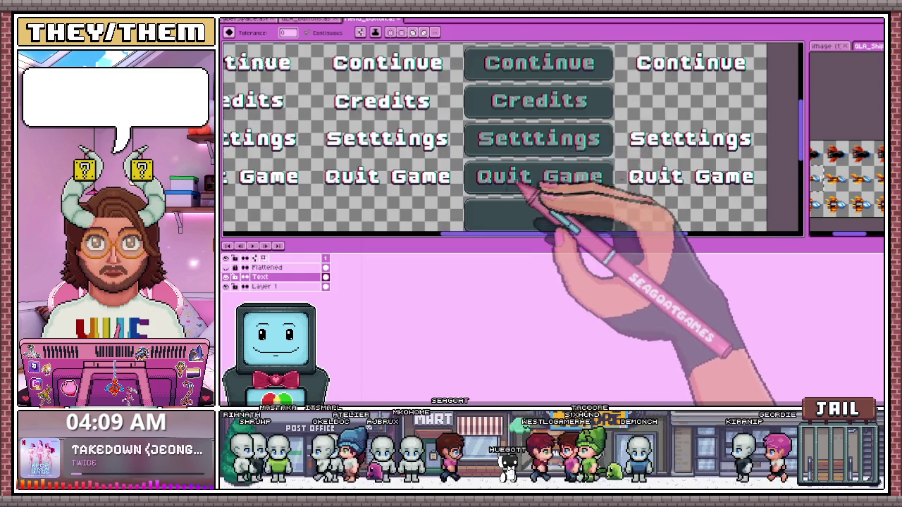
scroll(521, 179, up, 3)
scroll(453, 171, up, 1)
scroll(403, 161, down, 1)
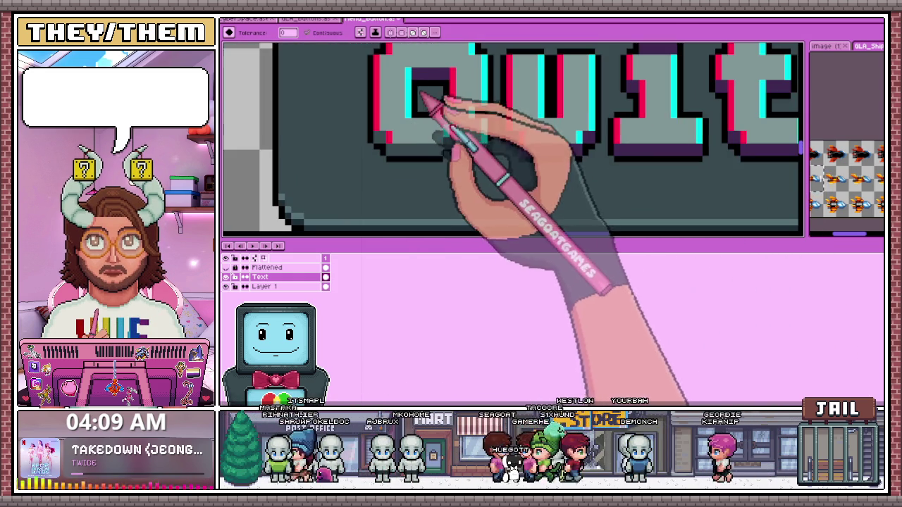
scroll(493, 134, down, 1)
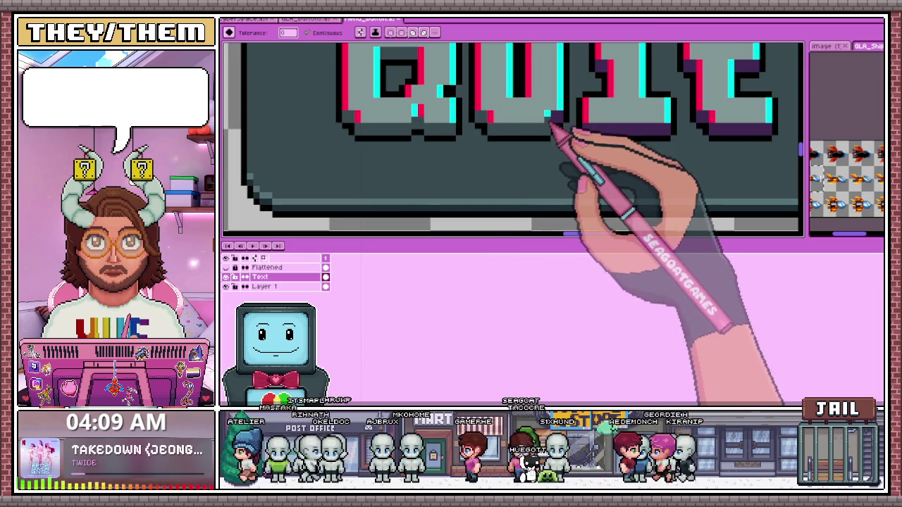
scroll(522, 148, down, 1)
scroll(604, 137, down, 1)
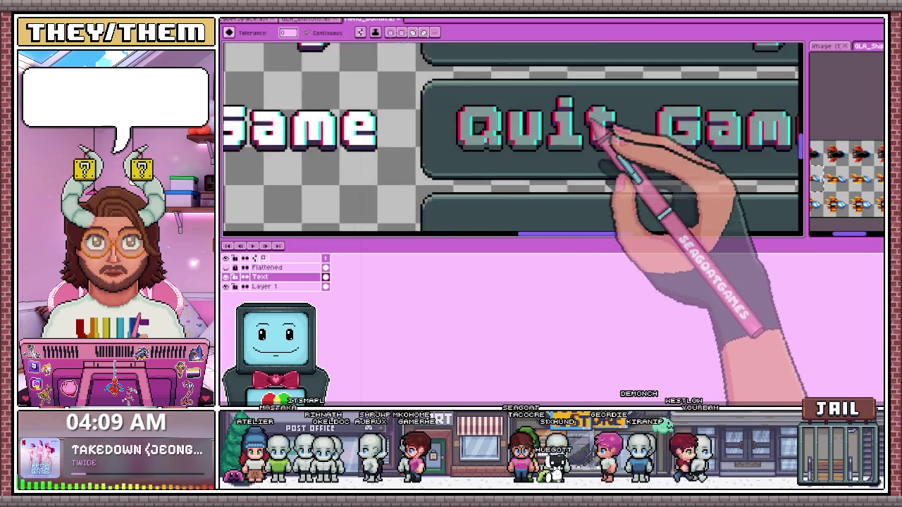
scroll(578, 120, up, 2)
scroll(589, 148, up, 1)
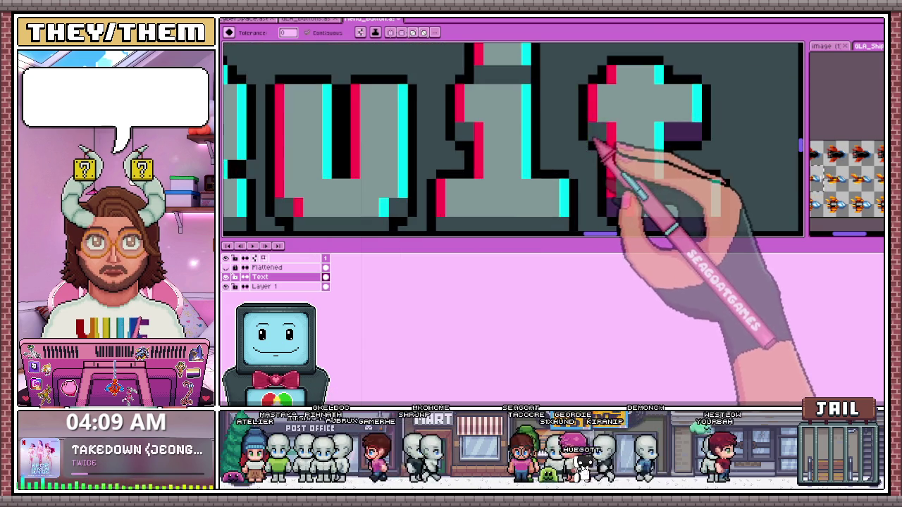
scroll(606, 165, down, 2)
scroll(554, 191, up, 2)
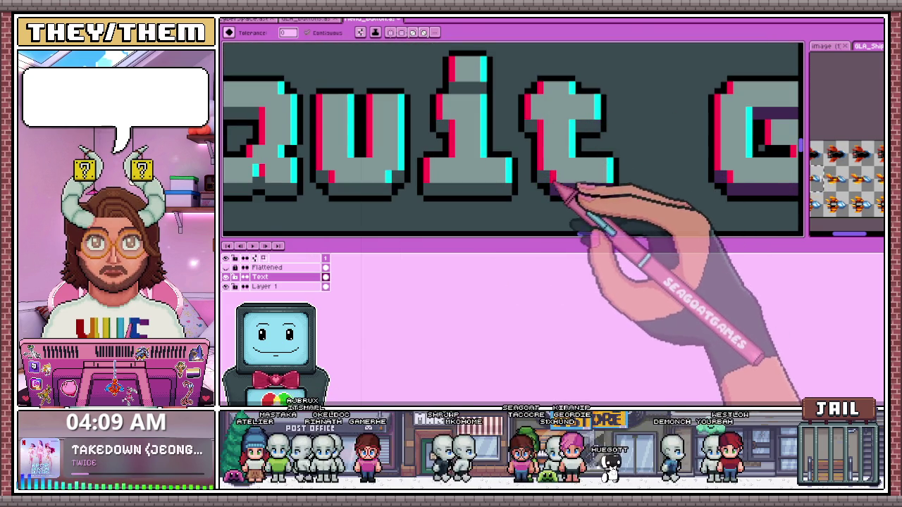
scroll(554, 185, down, 1)
scroll(479, 201, down, 1)
scroll(543, 197, up, 2)
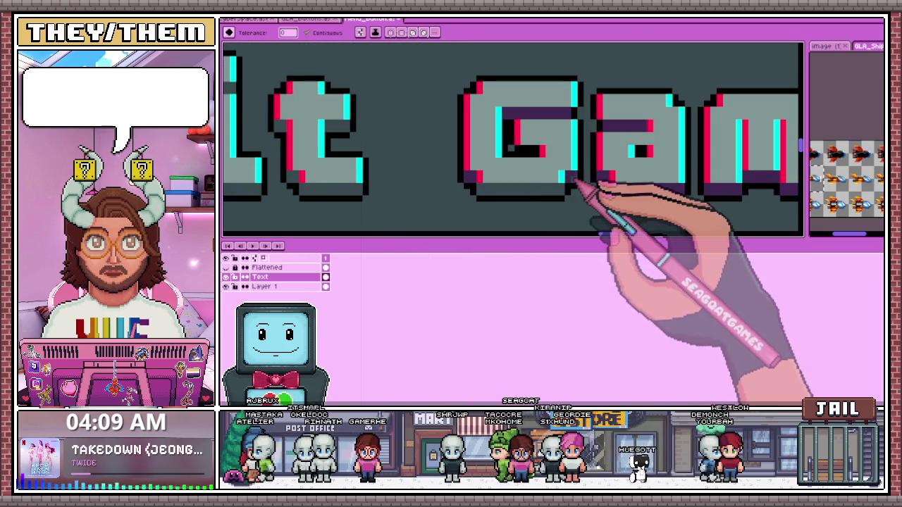
scroll(556, 124, up, 1)
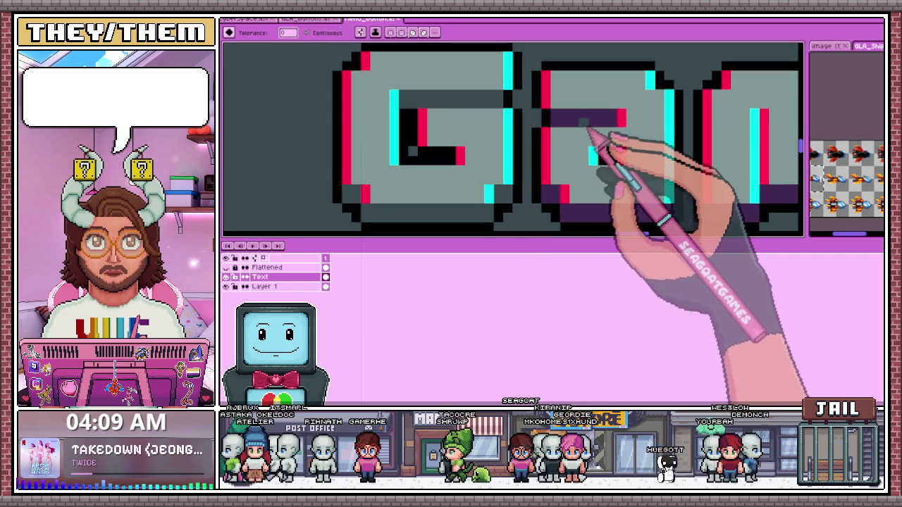
scroll(571, 155, down, 1)
scroll(556, 176, down, 1)
scroll(550, 188, up, 1)
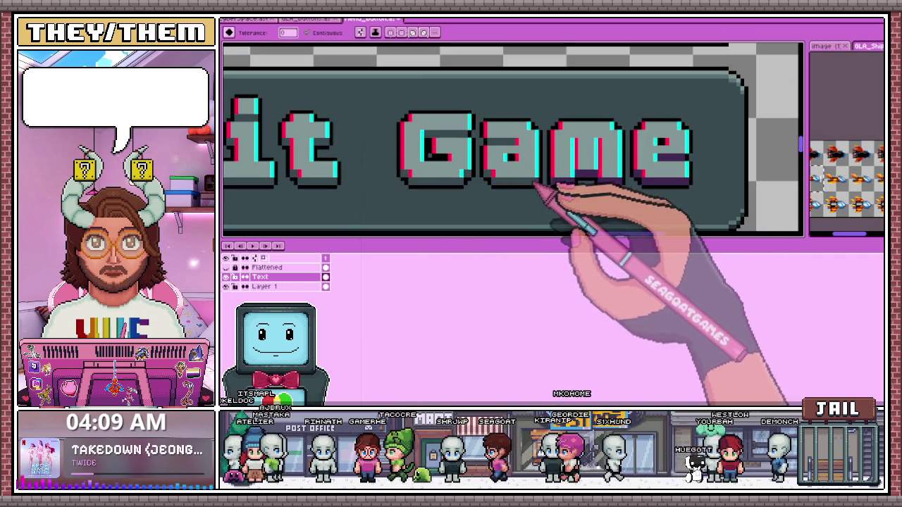
scroll(602, 180, down, 1)
scroll(570, 195, down, 2)
scroll(528, 176, down, 1)
scroll(600, 196, up, 2)
scroll(525, 175, down, 2)
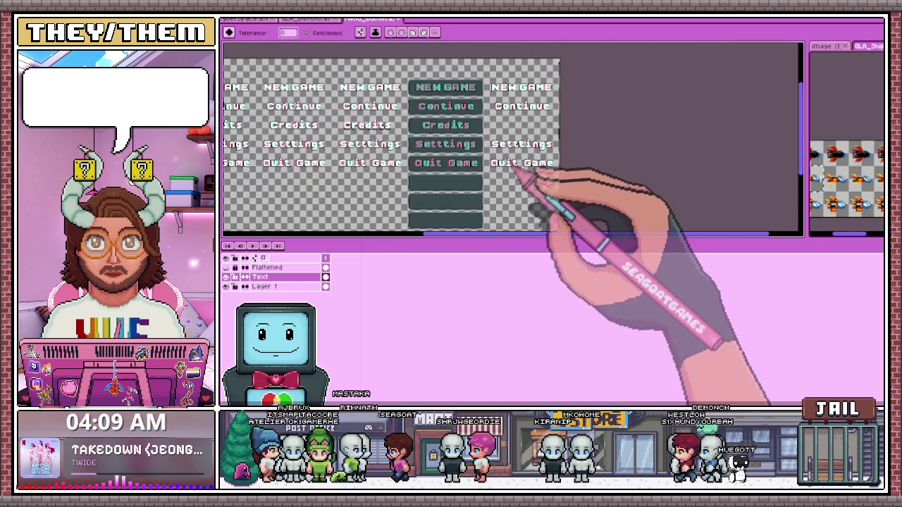
scroll(493, 179, up, 2)
scroll(444, 179, down, 1)
scroll(443, 179, up, 3)
scroll(465, 179, up, 1)
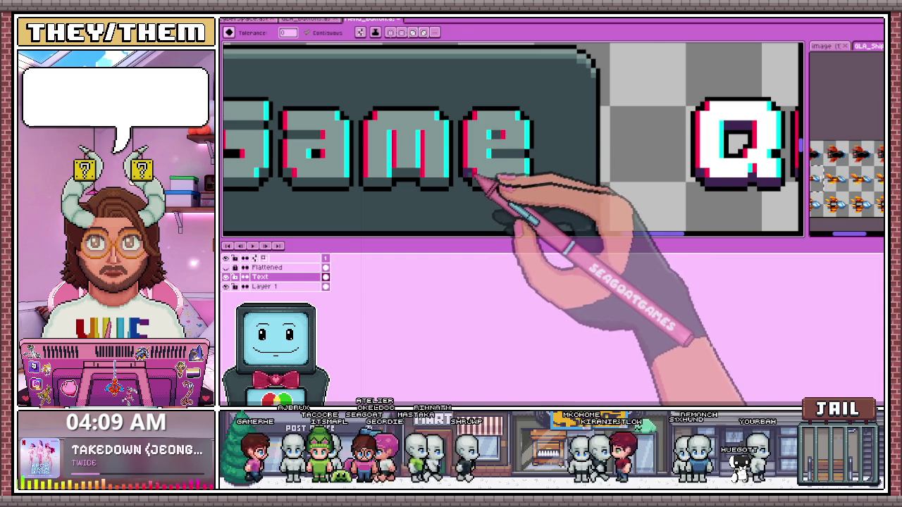
scroll(468, 178, down, 1)
scroll(570, 177, down, 2)
scroll(498, 188, down, 1)
scroll(515, 181, up, 1)
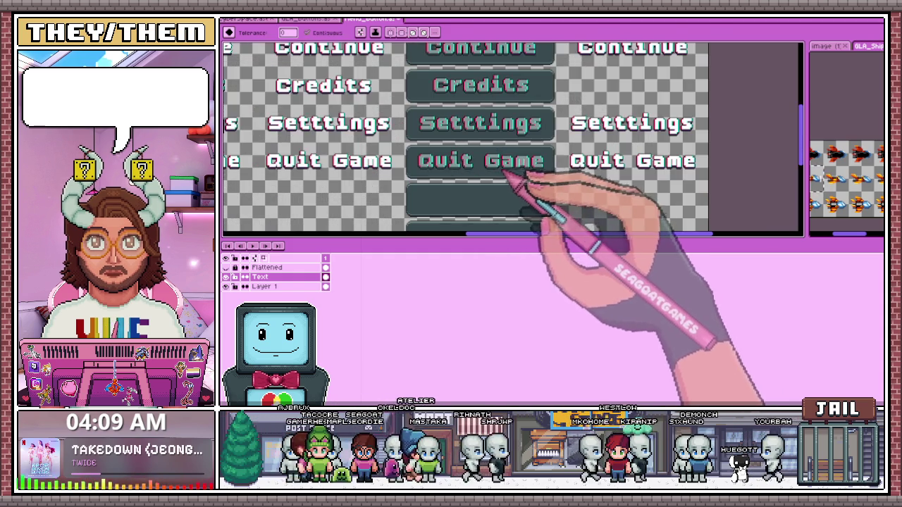
scroll(509, 174, up, 2)
scroll(518, 178, up, 1)
scroll(503, 192, down, 1)
scroll(503, 192, down, 2)
scroll(505, 192, up, 1)
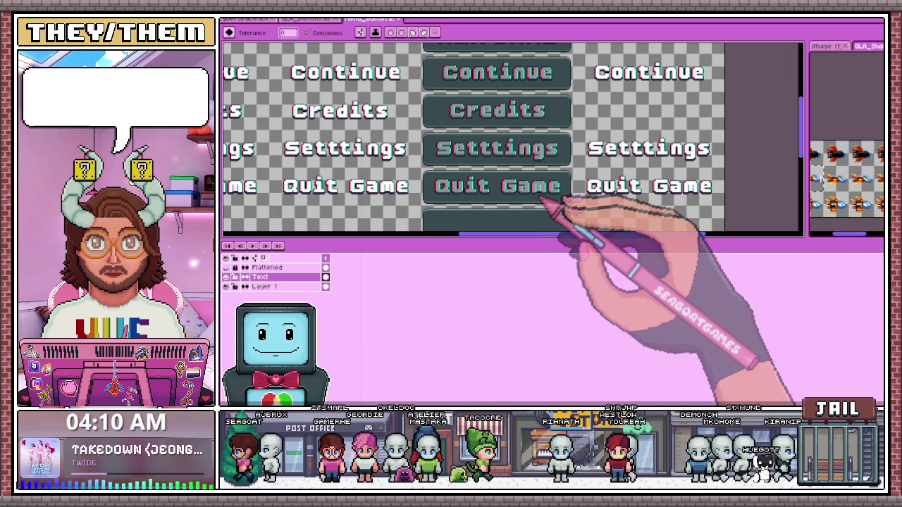
scroll(544, 192, up, 2)
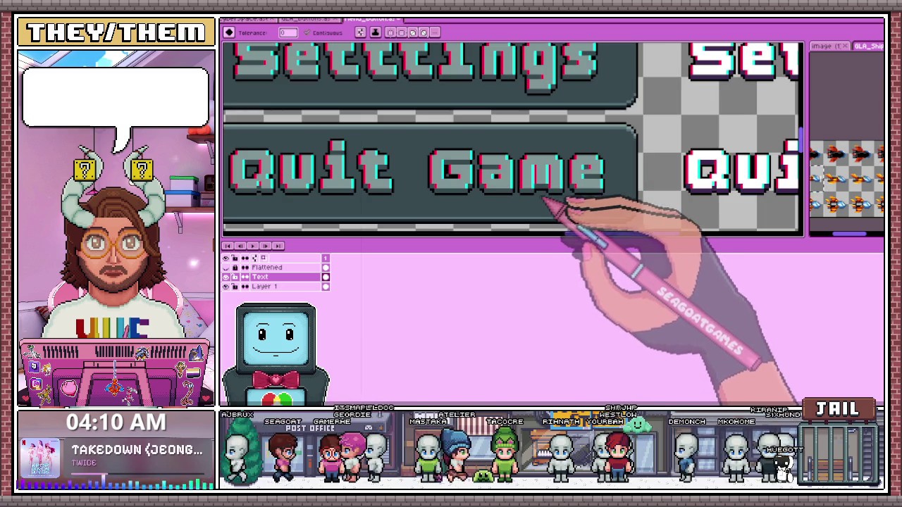
scroll(542, 199, down, 1)
scroll(546, 190, down, 2)
scroll(544, 208, up, 2)
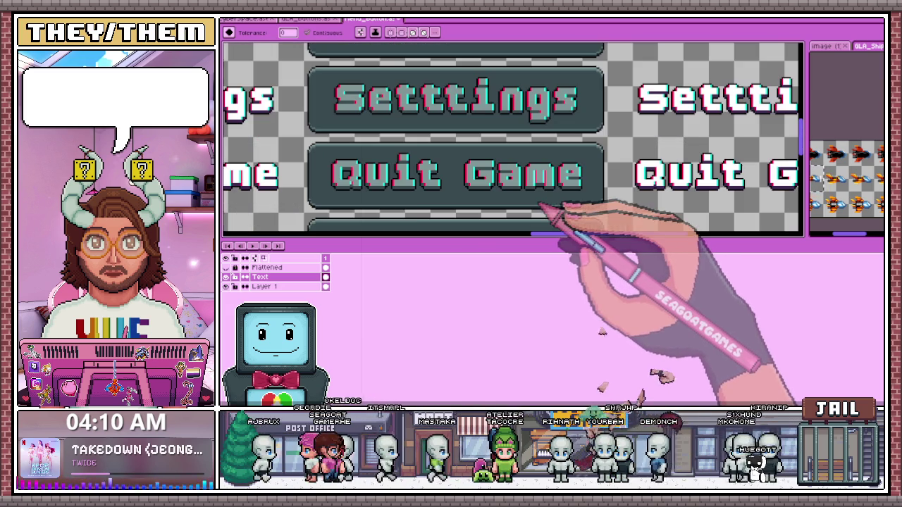
scroll(554, 192, down, 1)
scroll(556, 190, down, 2)
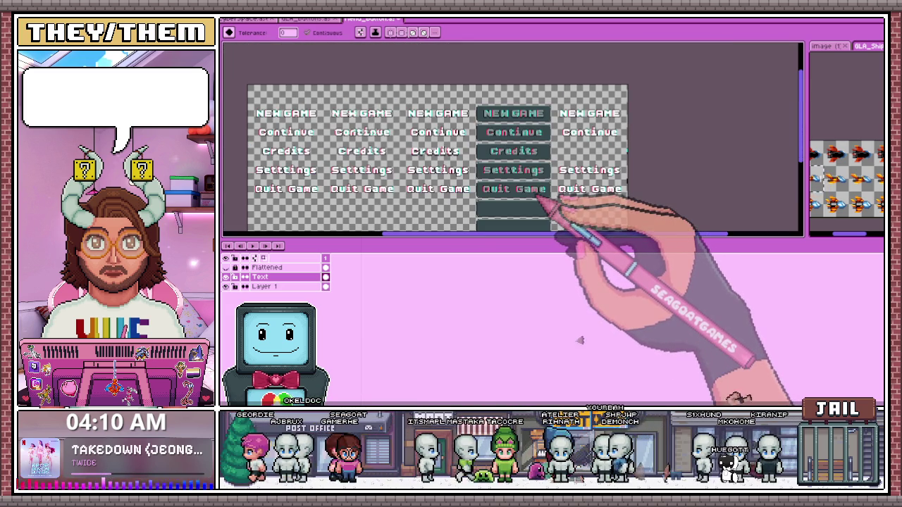
scroll(486, 201, up, 2)
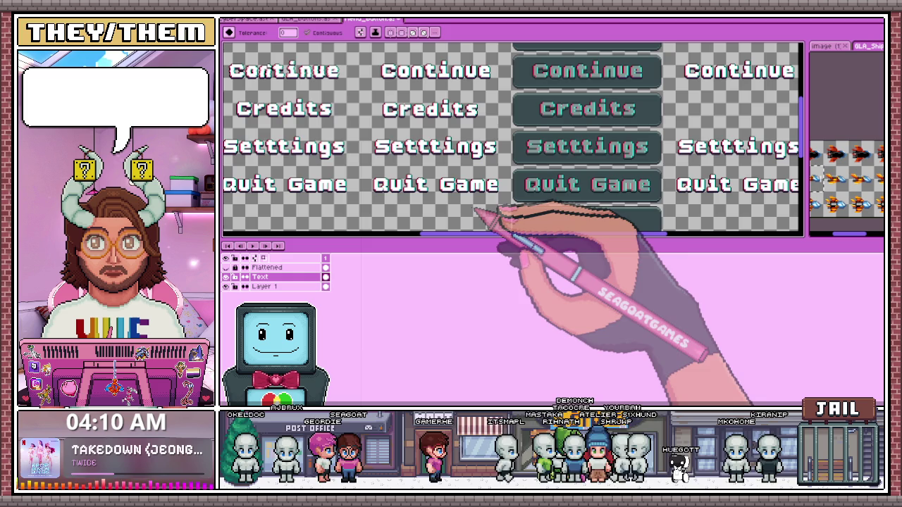
scroll(503, 162, down, 3)
key(m)
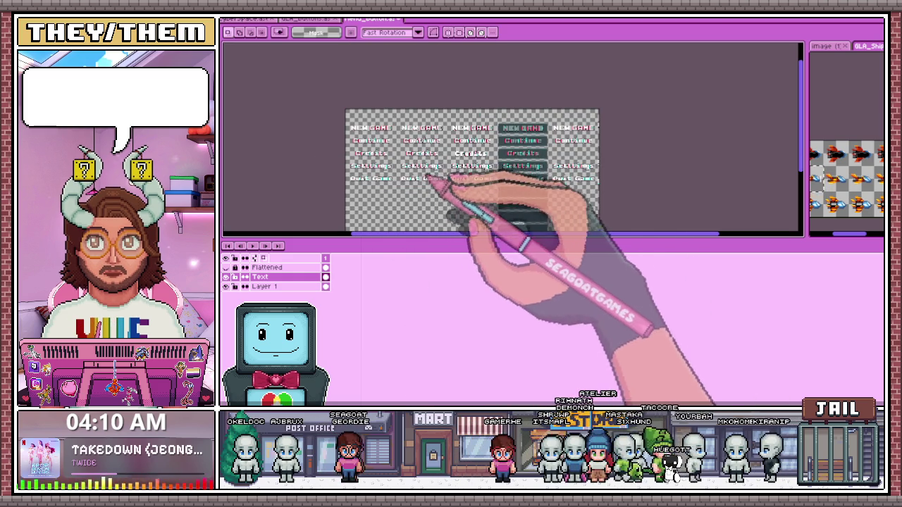
Select the Resume layer artwork in GLA_buttons and paste it into the Menu_Buttons sheet
click(310, 19)
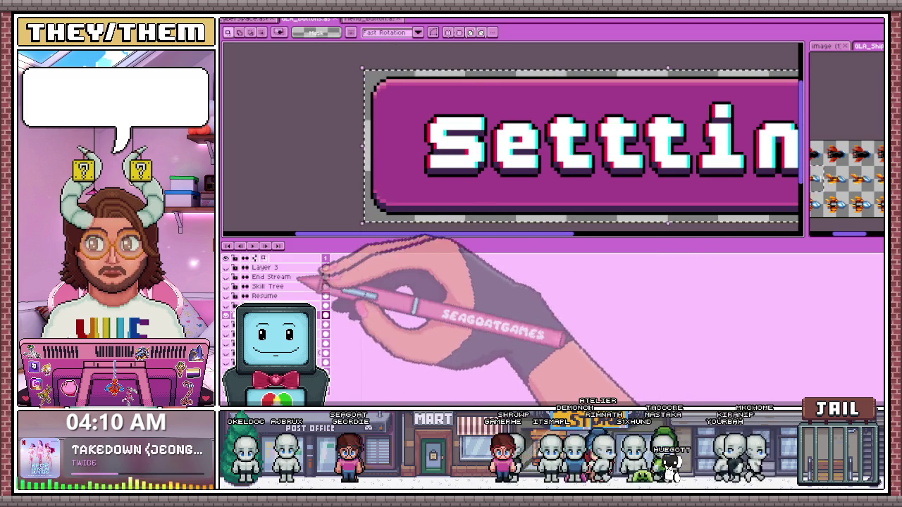
click(380, 20)
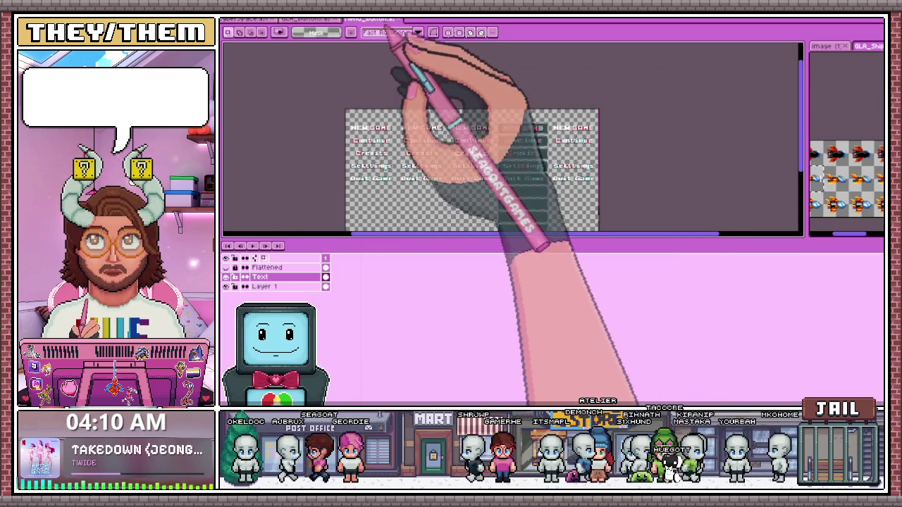
click(313, 19)
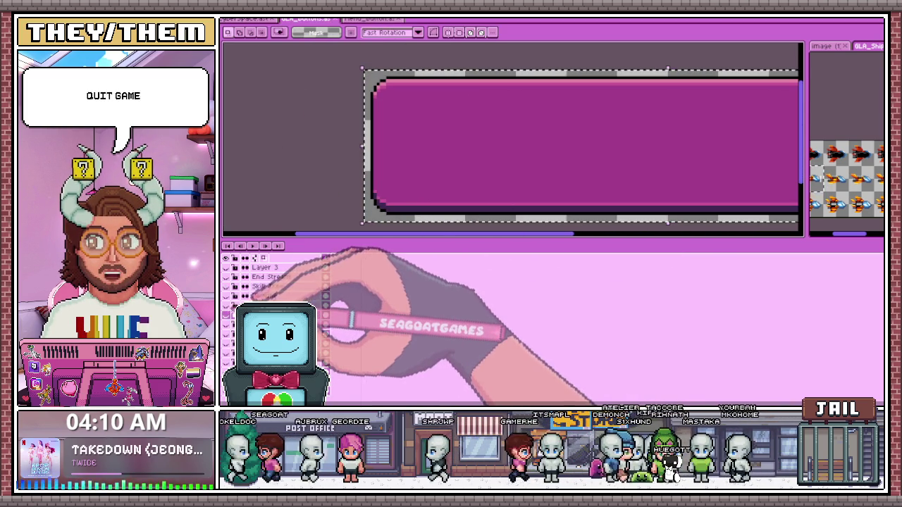
key(ctrl+z)
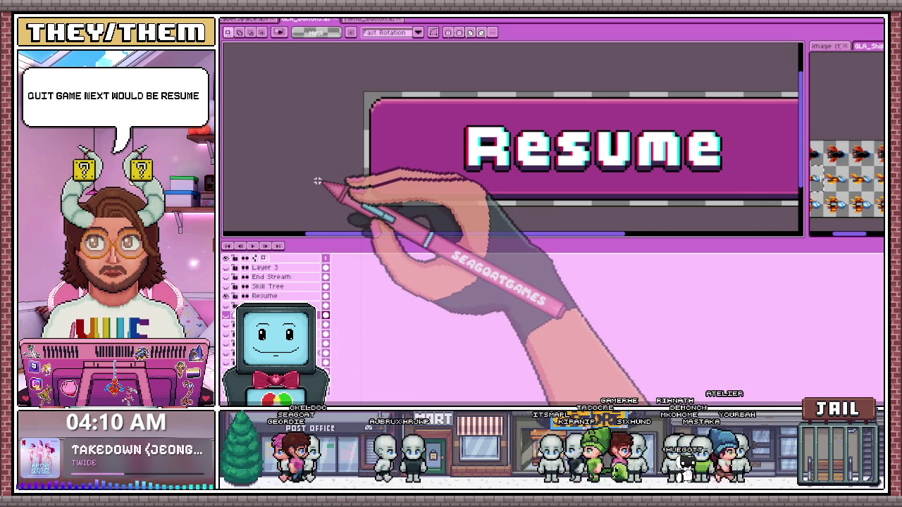
scroll(365, 98, down, 3)
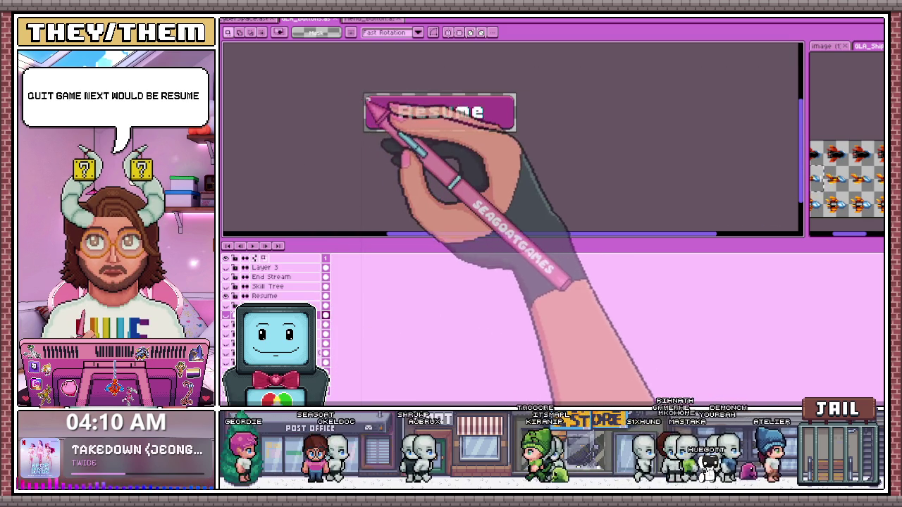
click(264, 296)
scroll(376, 170, up, 2)
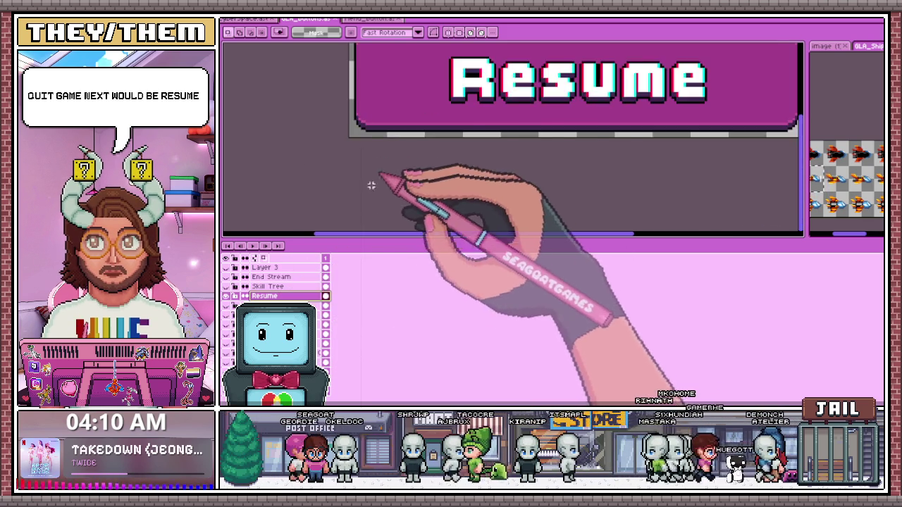
scroll(386, 158, down, 1)
key(ctrl+a)
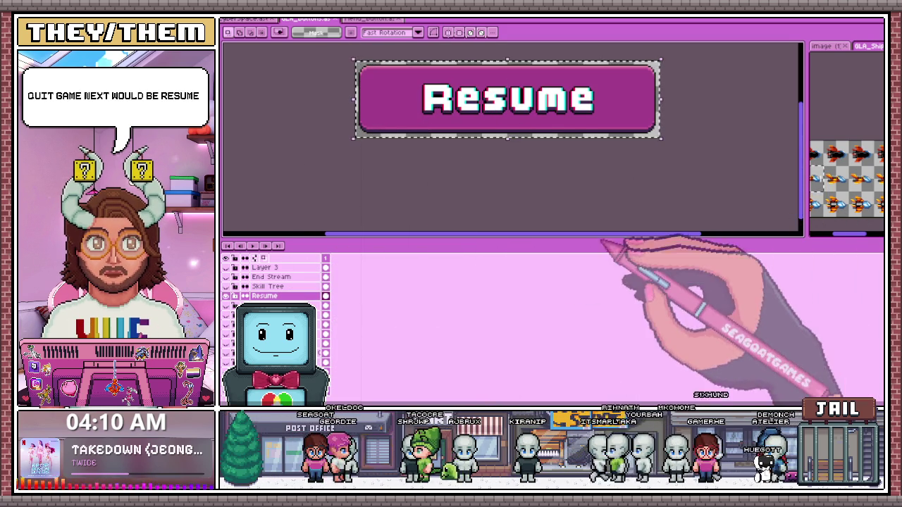
click(370, 19)
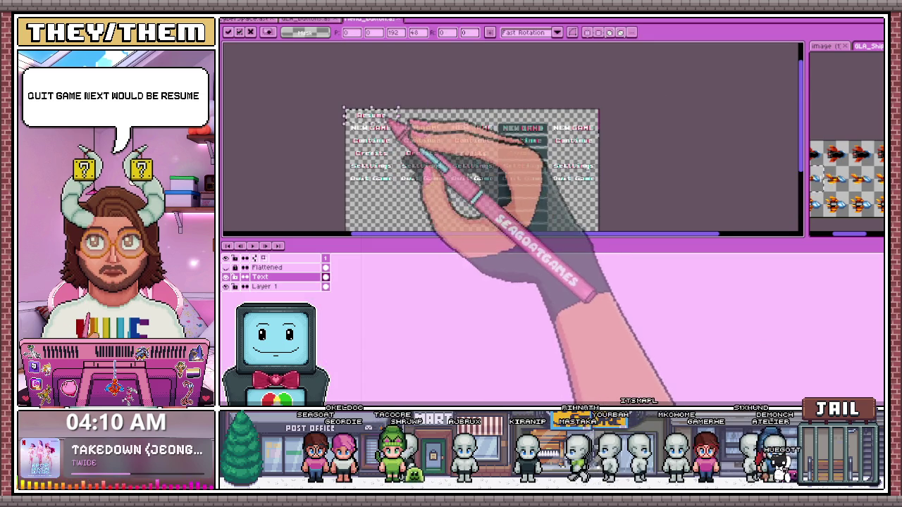
key(ctrl+v)
Move the pasted Resume under the first Quit Game and place a copy beside it
scroll(371, 198, up, 2)
drag(389, 228, 378, 184)
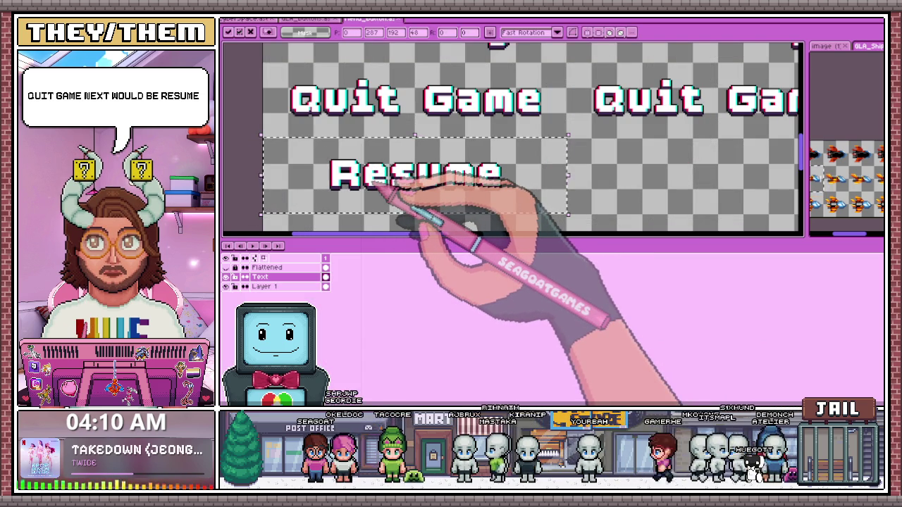
scroll(451, 158, down, 2)
scroll(421, 167, up, 2)
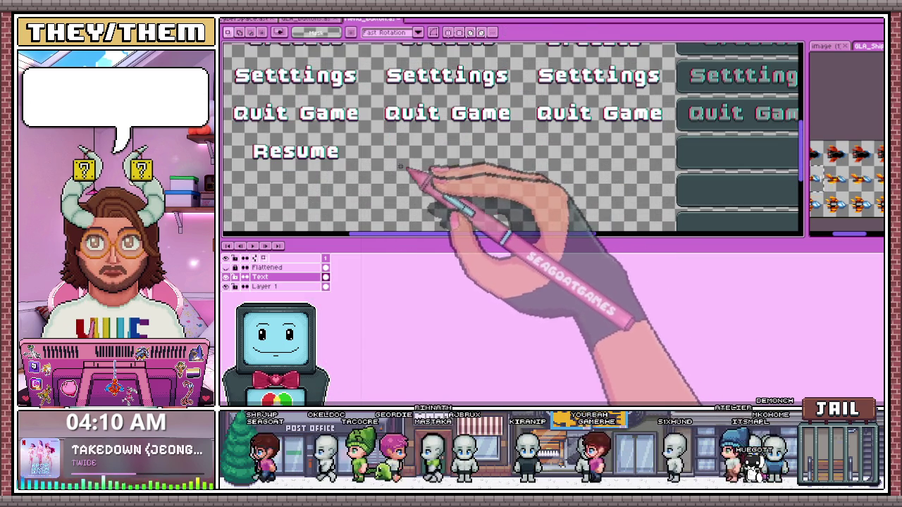
drag(374, 155, 455, 161)
scroll(407, 157, up, 2)
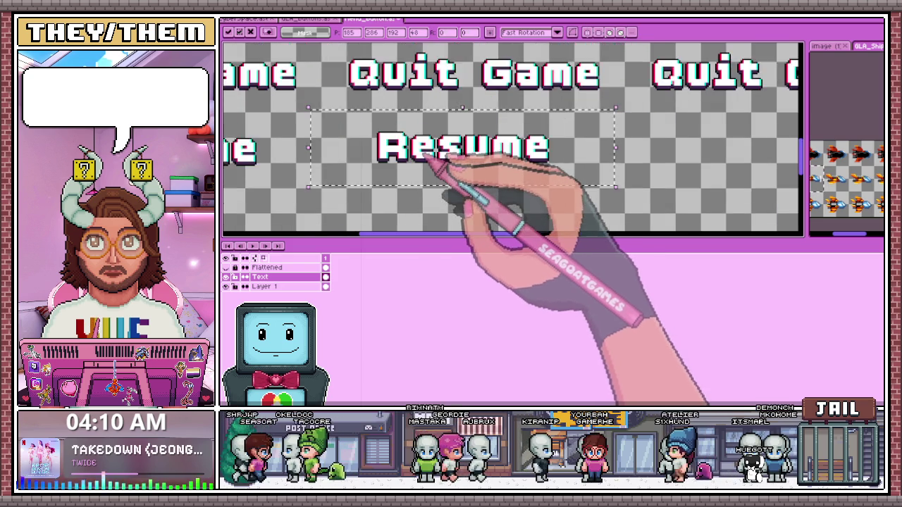
scroll(416, 158, up, 1)
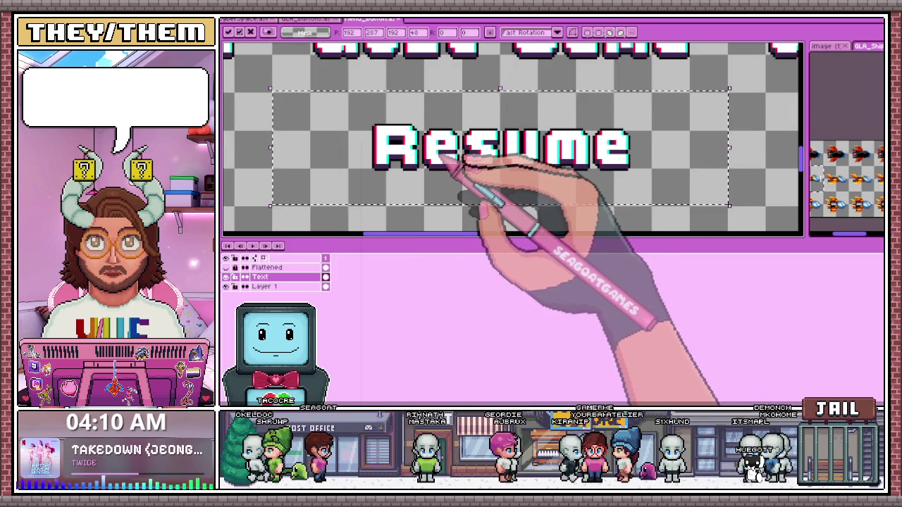
scroll(437, 169, down, 2)
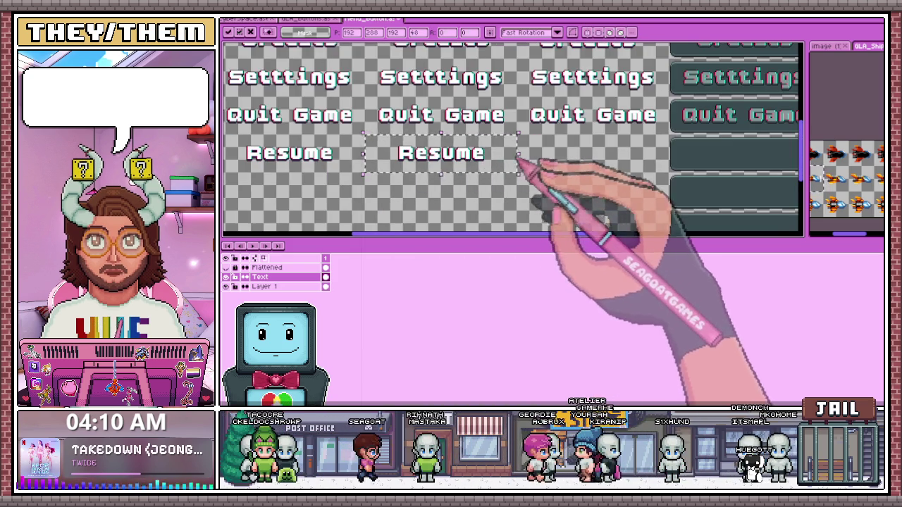
scroll(557, 169, down, 1)
scroll(572, 161, up, 2)
Place Resume copies under the third Quit Game, in the dark button, and under the right-column Quit Game
drag(248, 158, 485, 158)
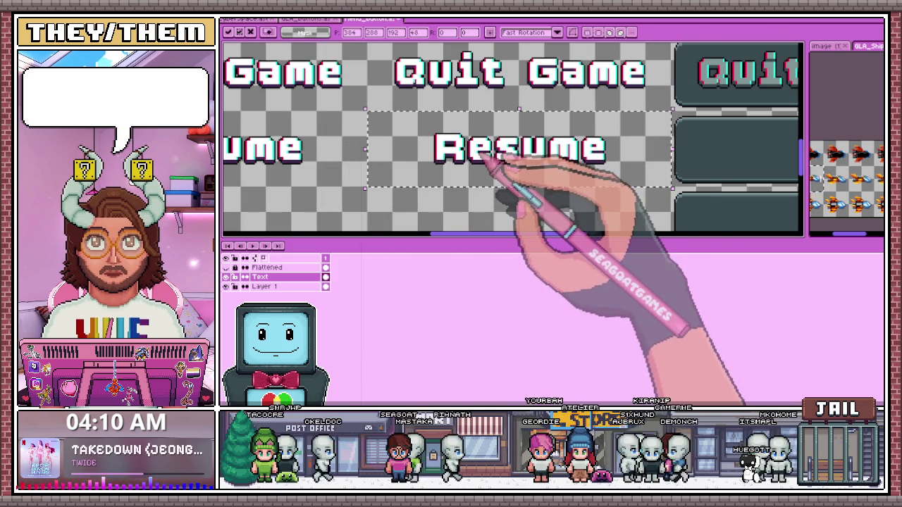
scroll(486, 158, down, 2)
scroll(515, 161, up, 1)
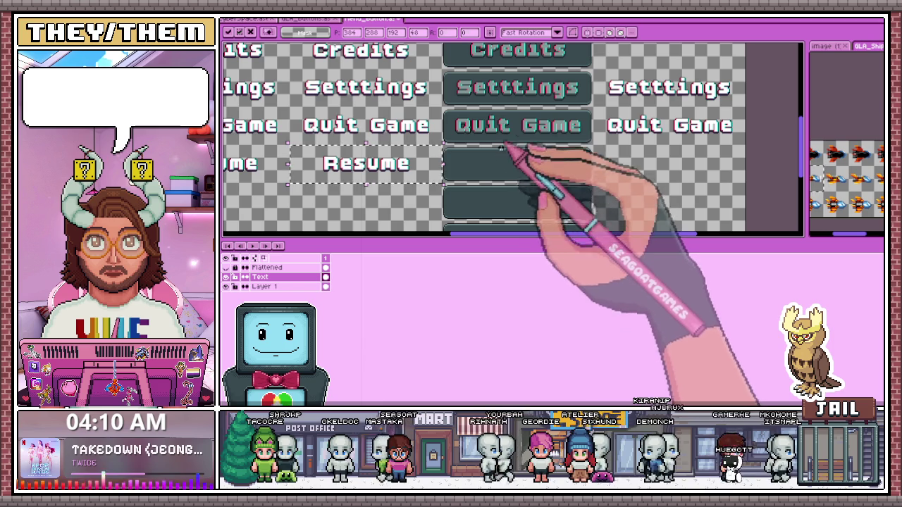
drag(370, 177, 525, 180)
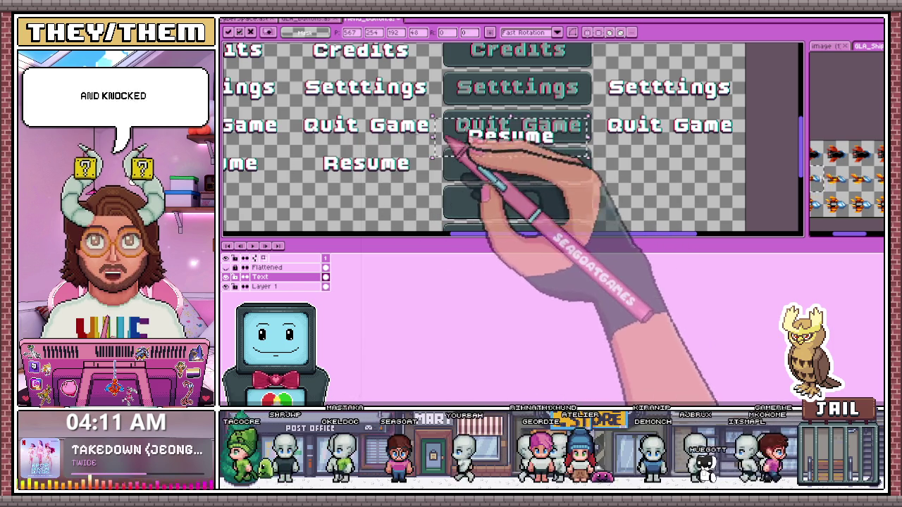
scroll(525, 181, up, 2)
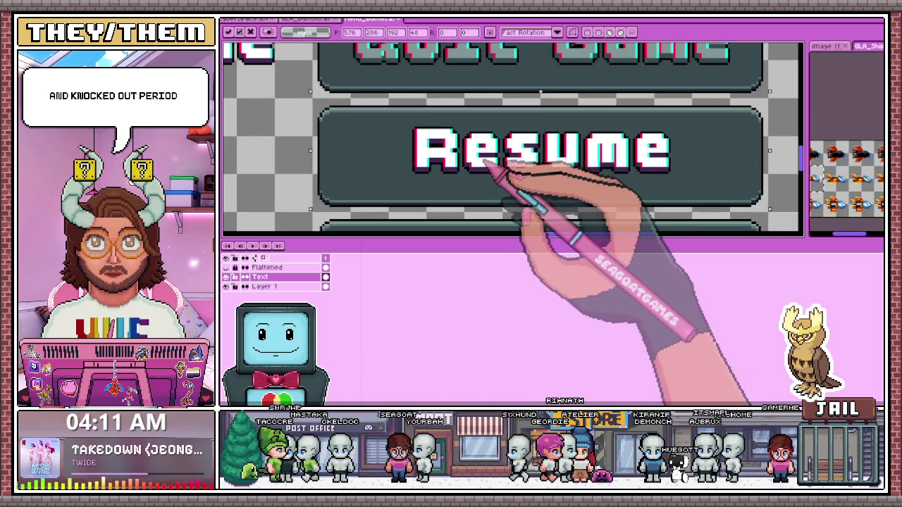
scroll(486, 169, down, 2)
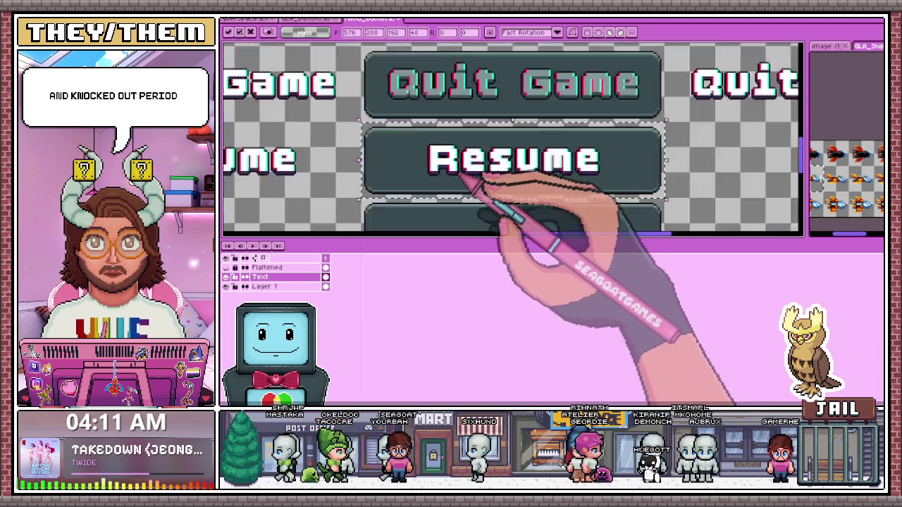
scroll(484, 181, down, 1)
mouse_move(325, 185)
mouse_down()
mouse_move(459, 148)
mouse_move(499, 182)
mouse_up()
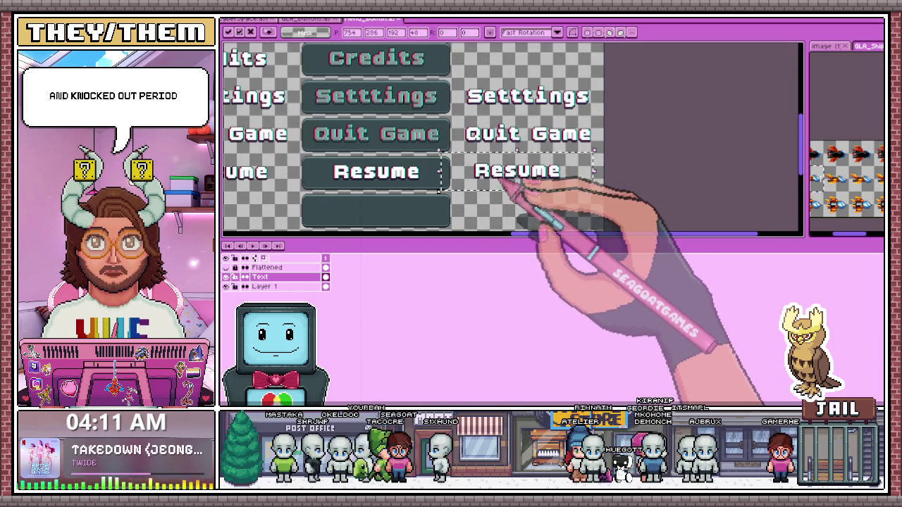
scroll(507, 185, up, 2)
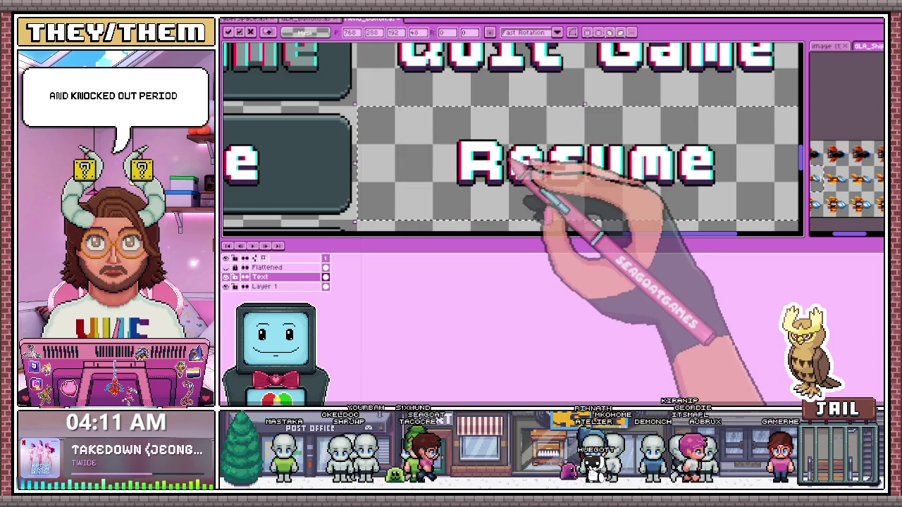
scroll(513, 167, down, 1)
scroll(520, 151, down, 1)
scroll(381, 136, up, 2)
Magic-wand select the u and m letters of a Resume label and zoom to inspect them
key(w)
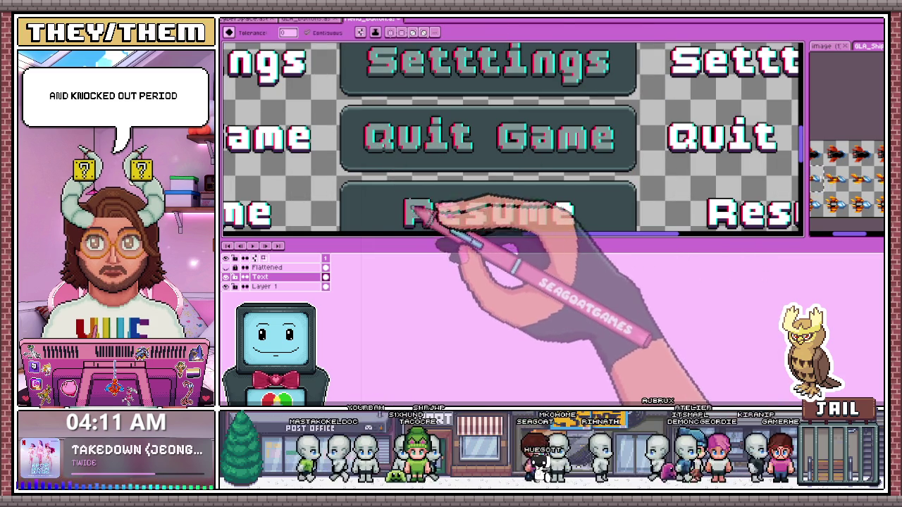
scroll(423, 208, down, 2)
scroll(412, 151, up, 2)
click(480, 134)
click(541, 134)
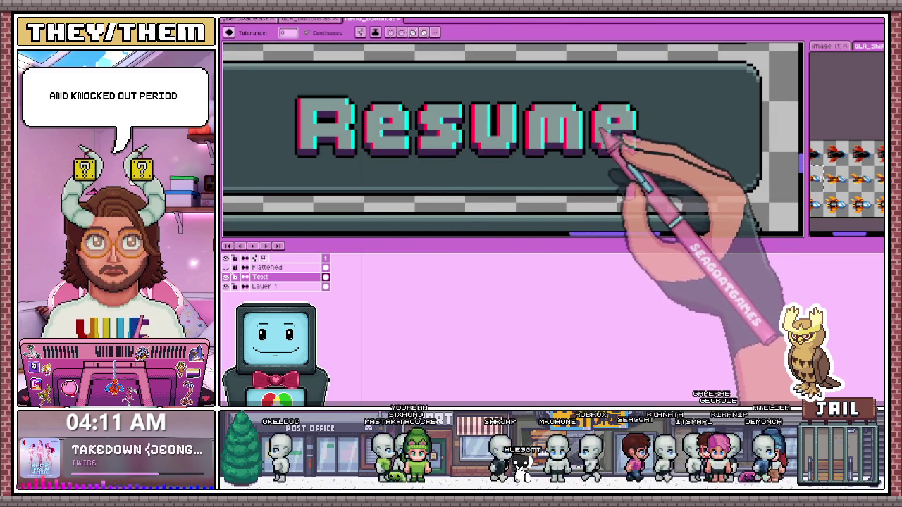
scroll(549, 190, down, 2)
scroll(504, 162, up, 1)
scroll(483, 141, up, 2)
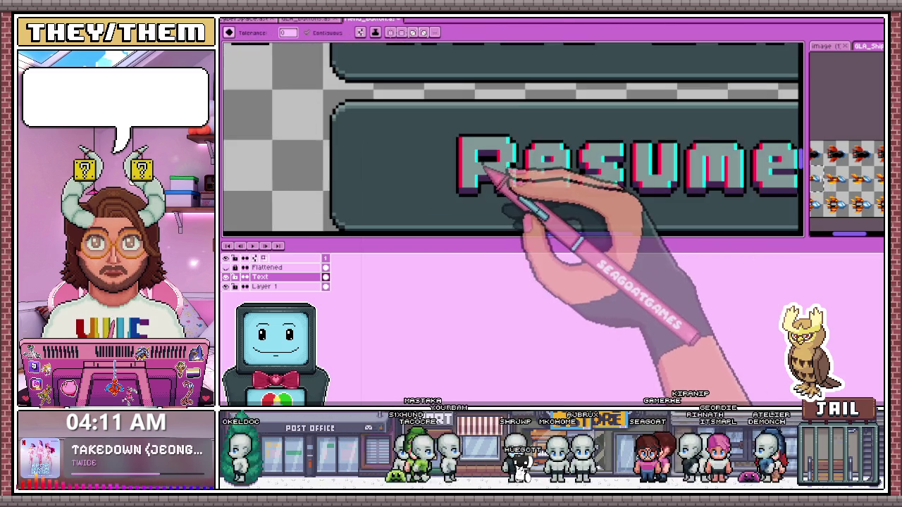
scroll(484, 171, up, 1)
scroll(489, 175, down, 2)
scroll(489, 175, up, 1)
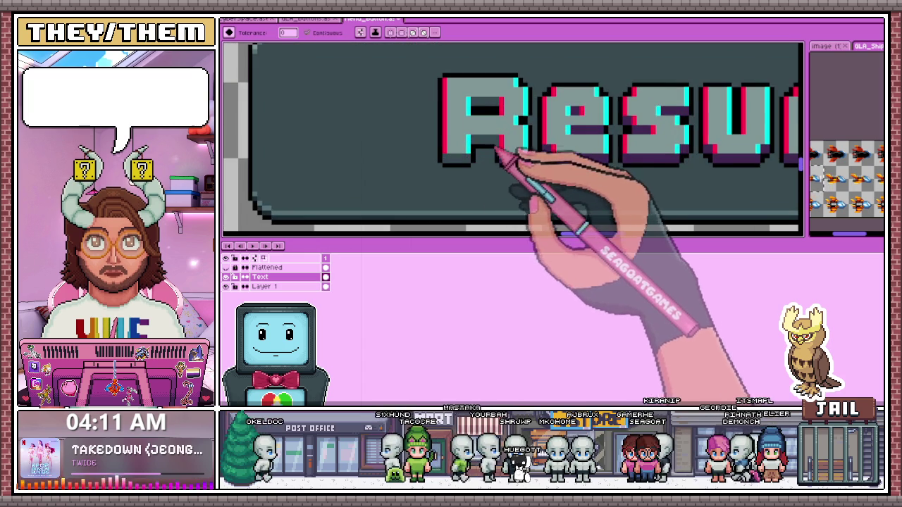
scroll(493, 145, down, 1)
scroll(470, 171, up, 1)
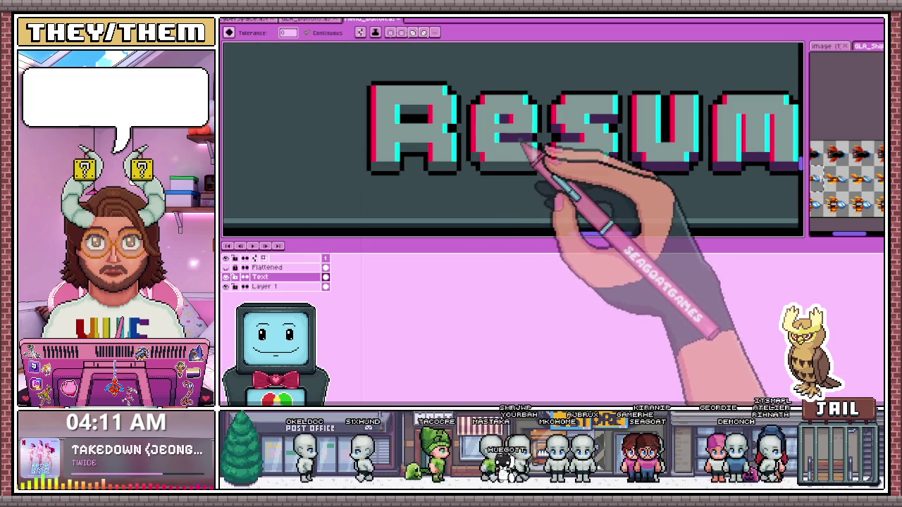
scroll(509, 131, down, 1)
Switch back to the rectangular marquee and bring up the GLA_Buttons document
scroll(557, 138, up, 1)
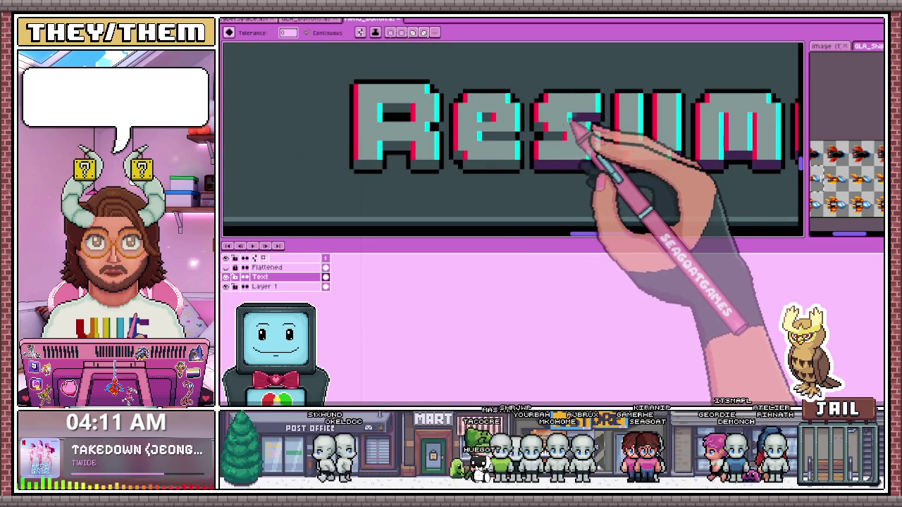
scroll(598, 161, down, 1)
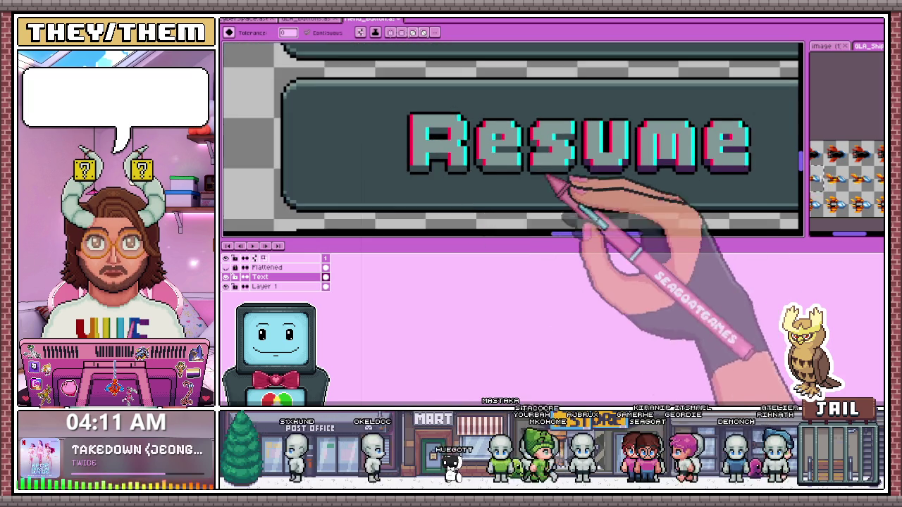
scroll(515, 185, up, 1)
scroll(622, 159, down, 1)
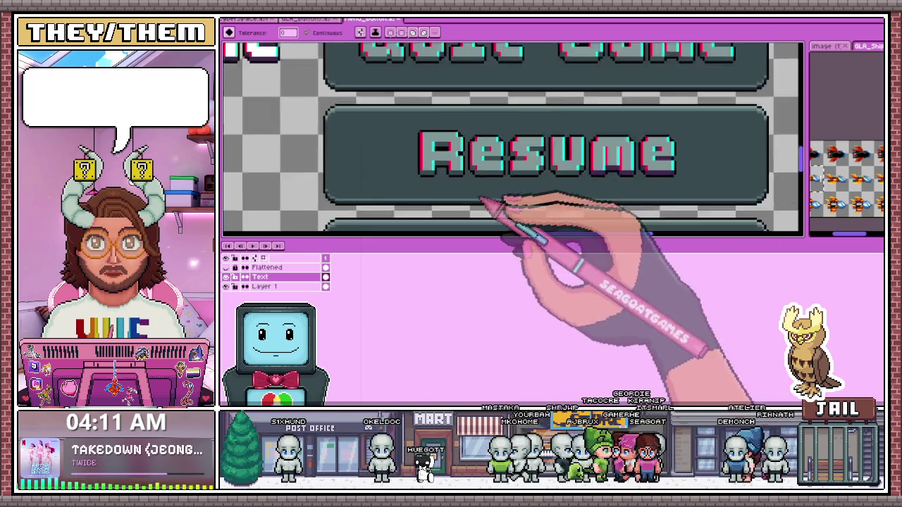
scroll(502, 196, up, 2)
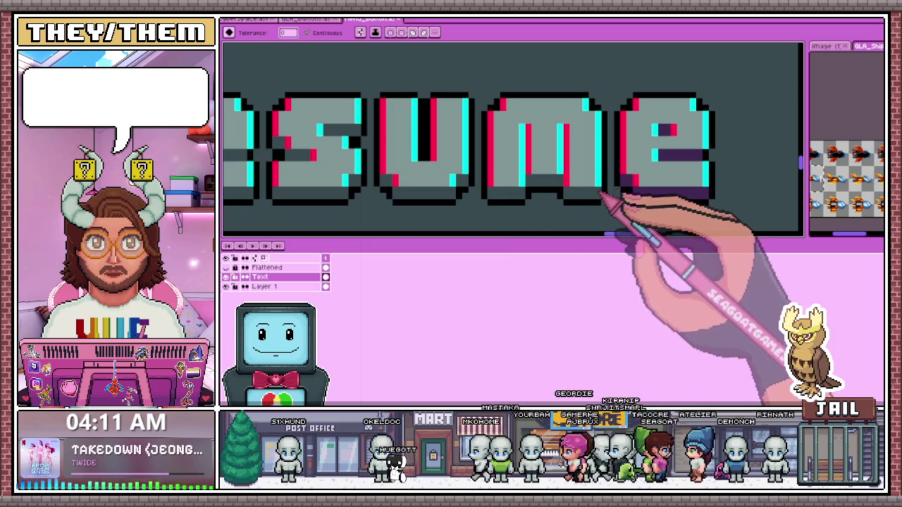
scroll(680, 151, down, 2)
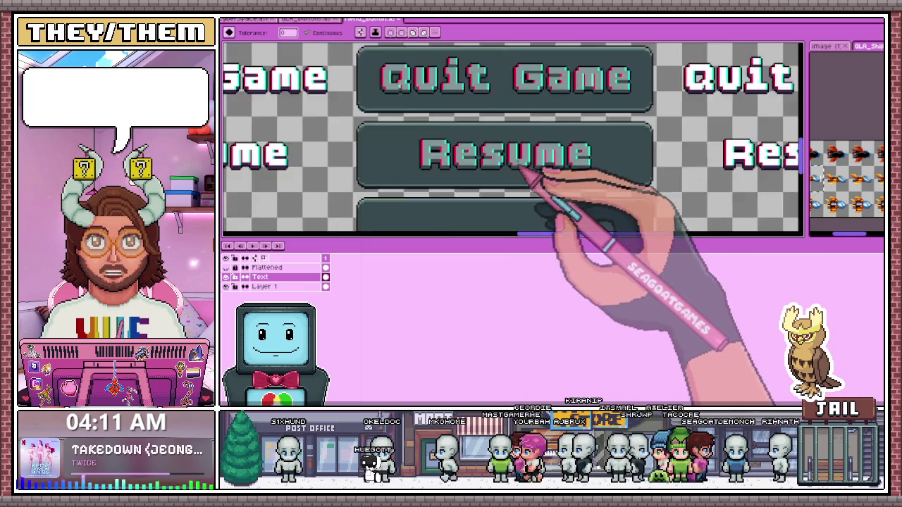
scroll(525, 176, down, 3)
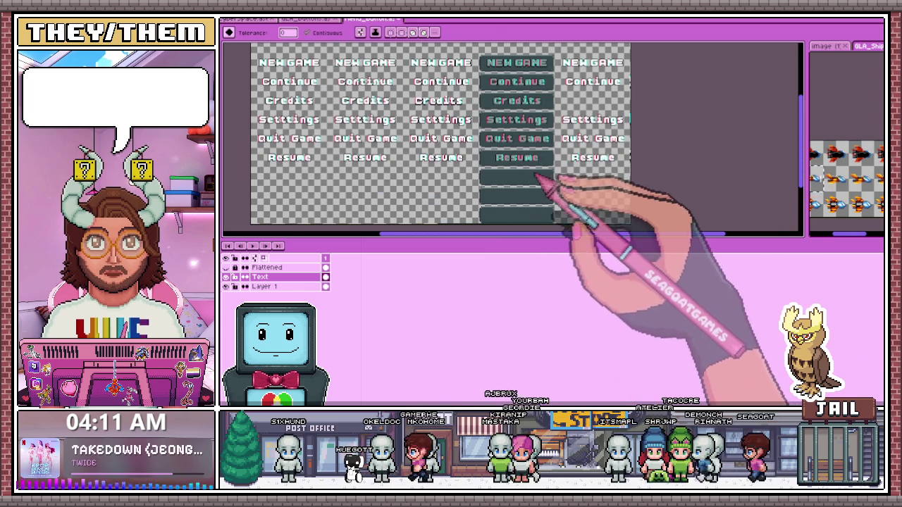
key(m)
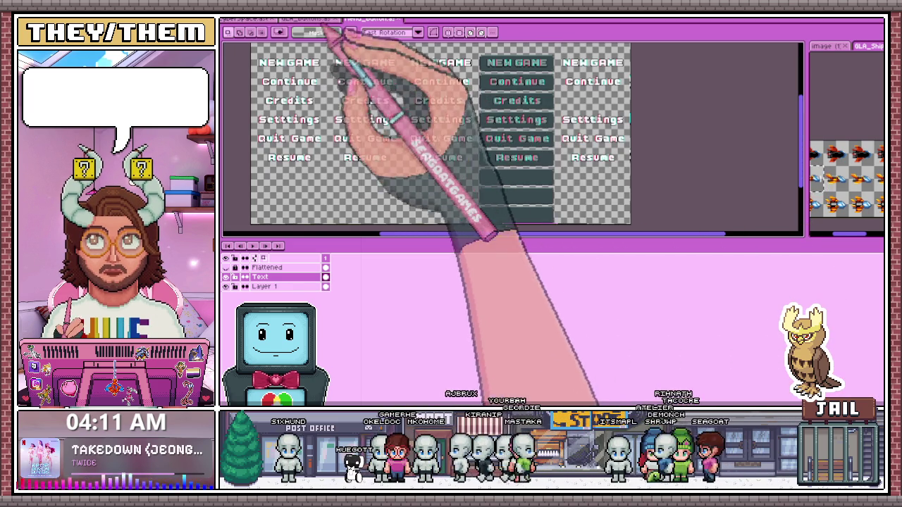
click(308, 19)
Show and activate the Skill Tree layer in GLA_Buttons, then return to the Menu_buttons sheet
click(239, 296)
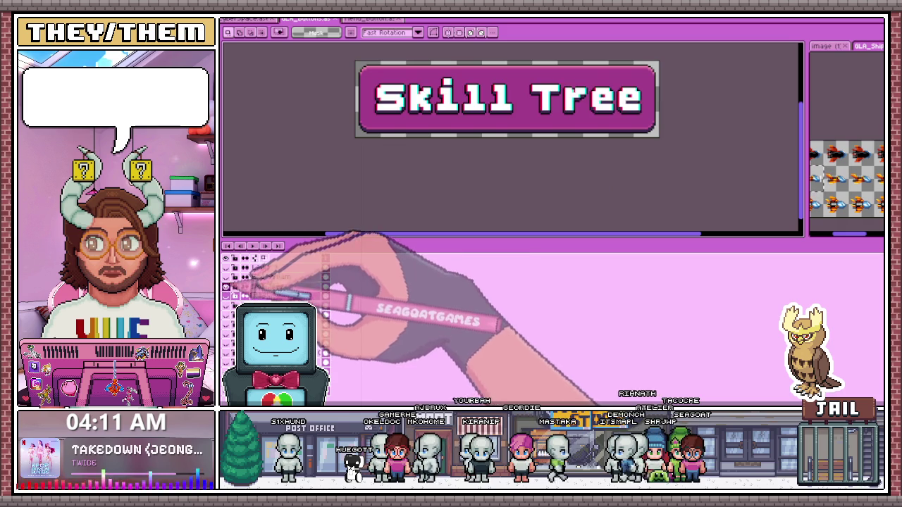
scroll(379, 163, down, 1)
scroll(360, 99, up, 1)
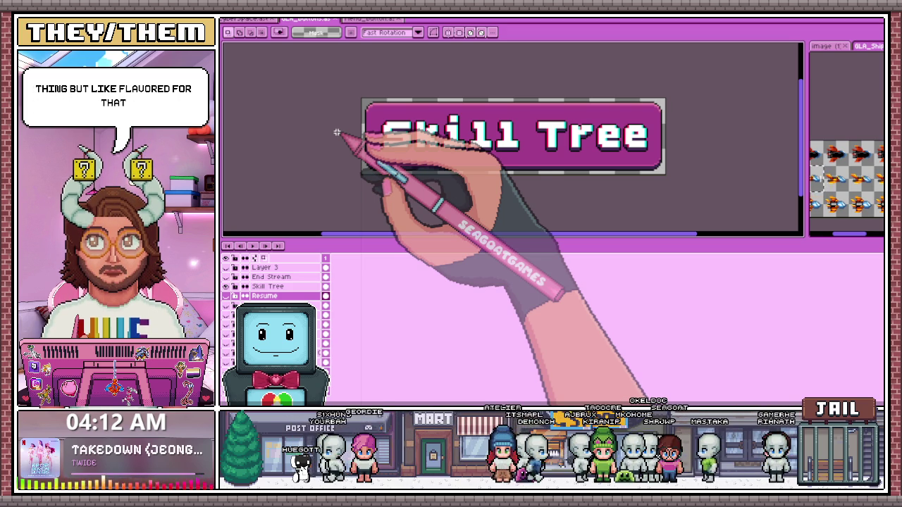
click(268, 287)
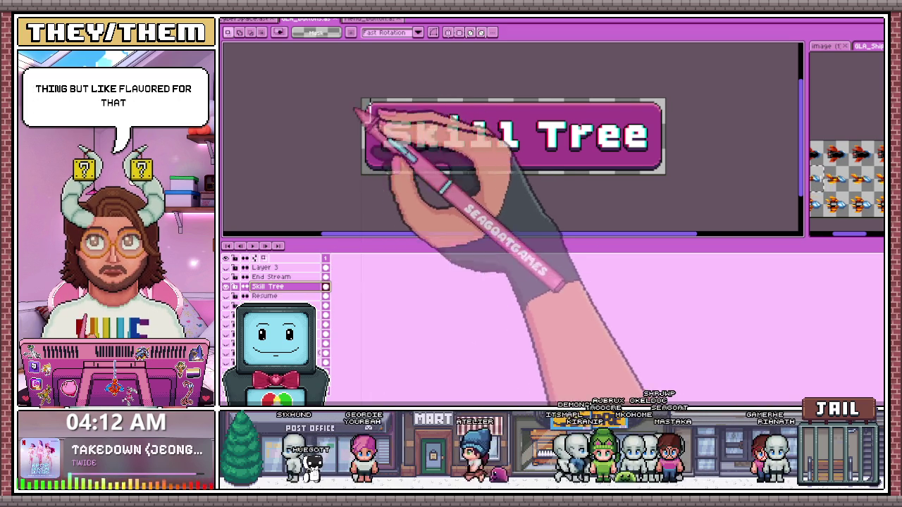
click(366, 18)
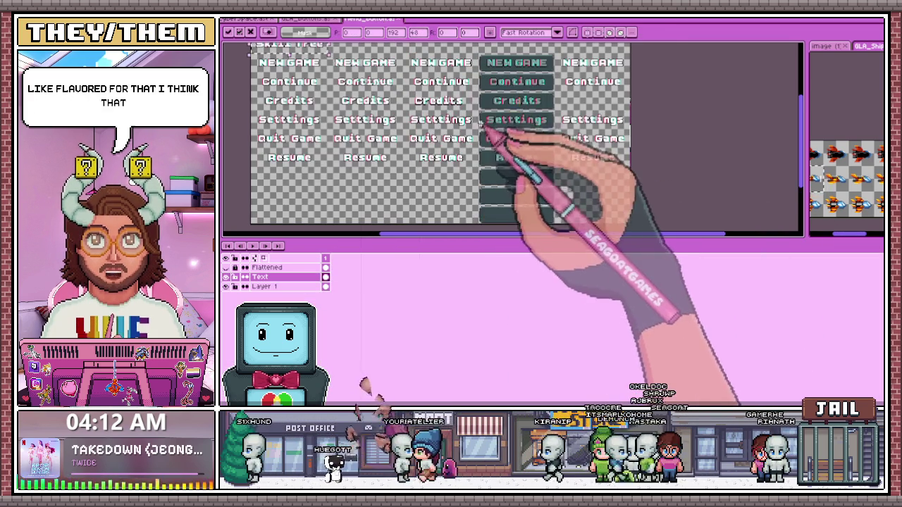
Position the pasted Skill Tree text under the first Resume label and drop it
scroll(481, 121, down, 1)
mouse_move(362, 88)
mouse_down()
mouse_move(372, 155)
mouse_move(400, 142)
mouse_up()
scroll(377, 169, up, 2)
scroll(413, 171, up, 2)
scroll(343, 116, down, 1)
scroll(343, 116, down, 1)
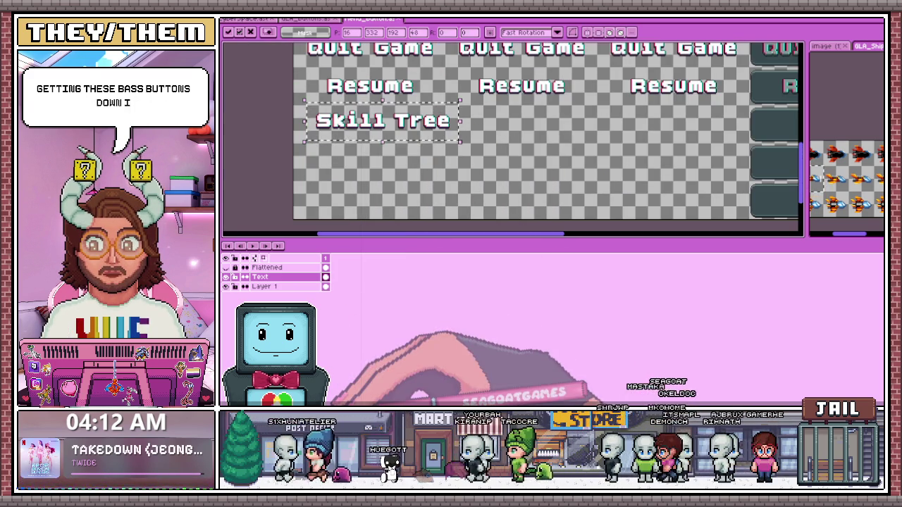
scroll(322, 120, up, 2)
scroll(383, 137, down, 2)
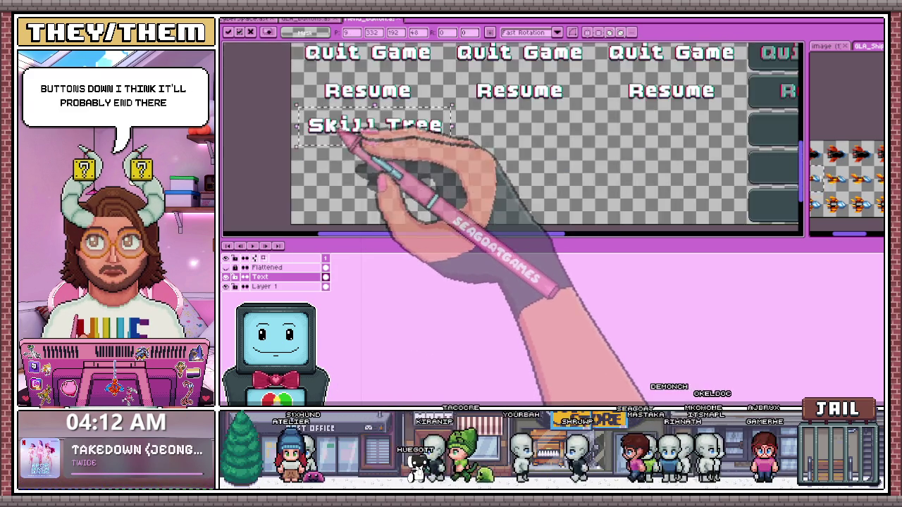
scroll(362, 137, up, 1)
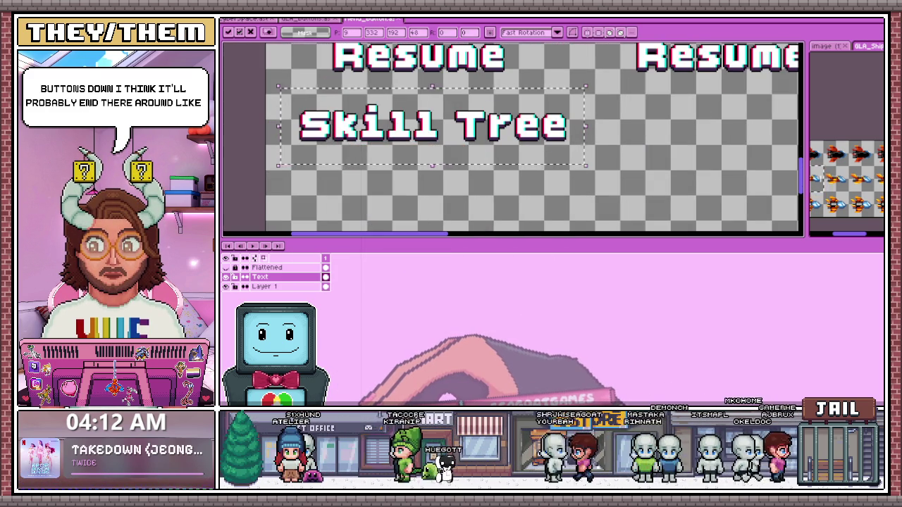
drag(340, 131, 326, 135)
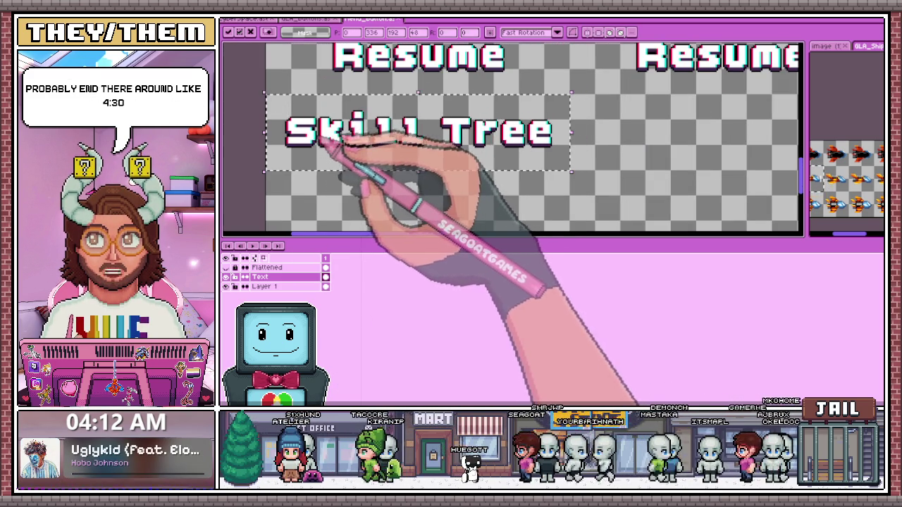
scroll(352, 172, down, 1)
click(520, 145)
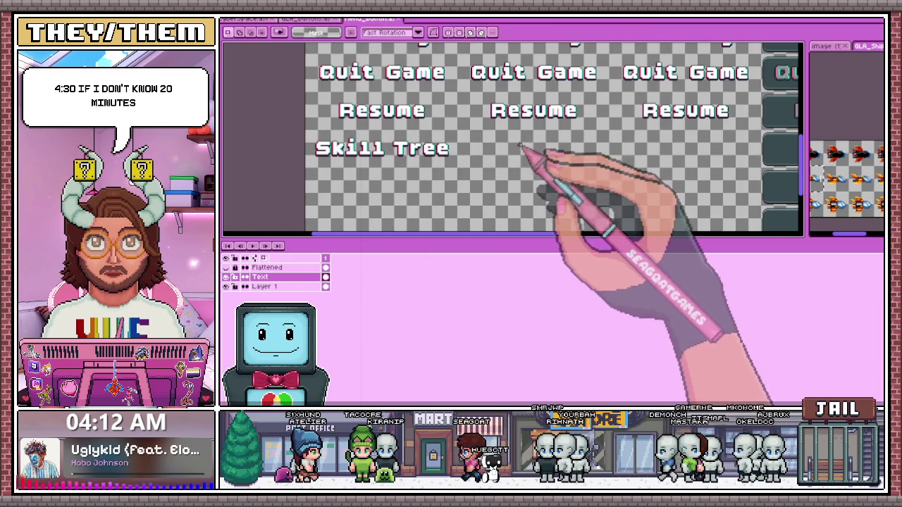
Paste a Skill Tree copy and place it under Resume in the next column
key(ctrl+v)
drag(380, 149, 519, 155)
scroll(519, 155, up, 1)
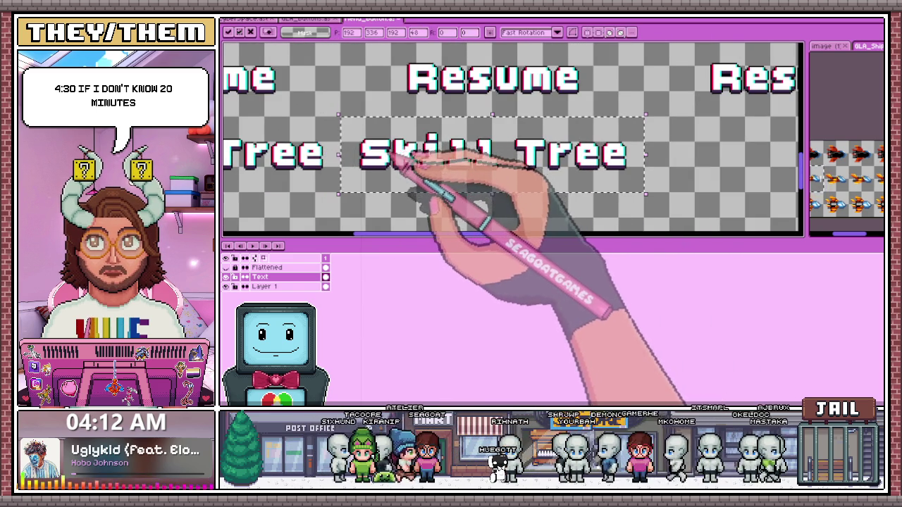
scroll(403, 162, down, 1)
scroll(564, 164, up, 1)
mouse_move(563, 165)
mouse_down()
mouse_move(392, 151)
mouse_move(523, 149)
mouse_up()
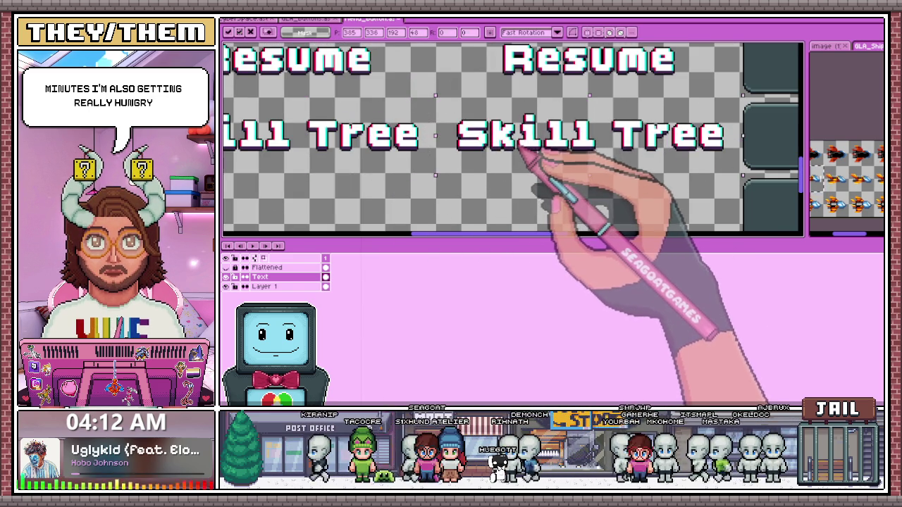
scroll(525, 150, down, 2)
scroll(507, 155, up, 1)
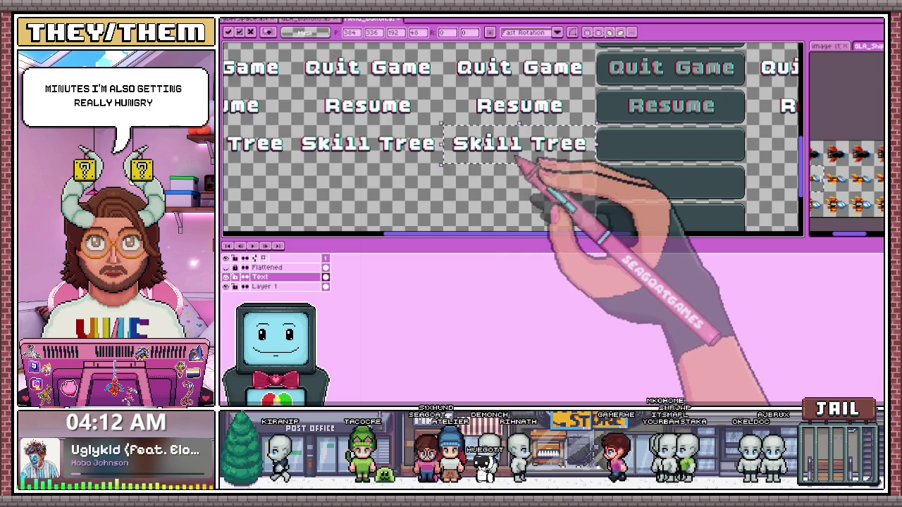
scroll(517, 162, down, 2)
scroll(515, 167, up, 2)
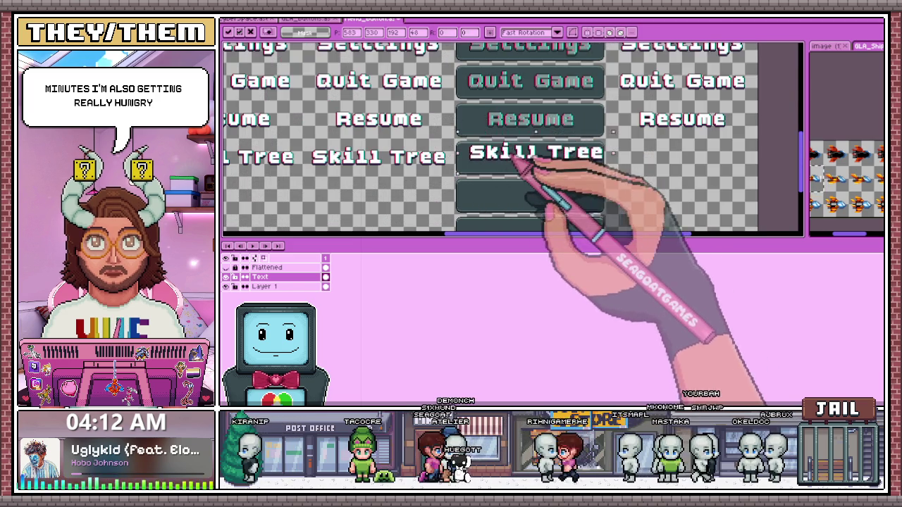
scroll(517, 163, up, 2)
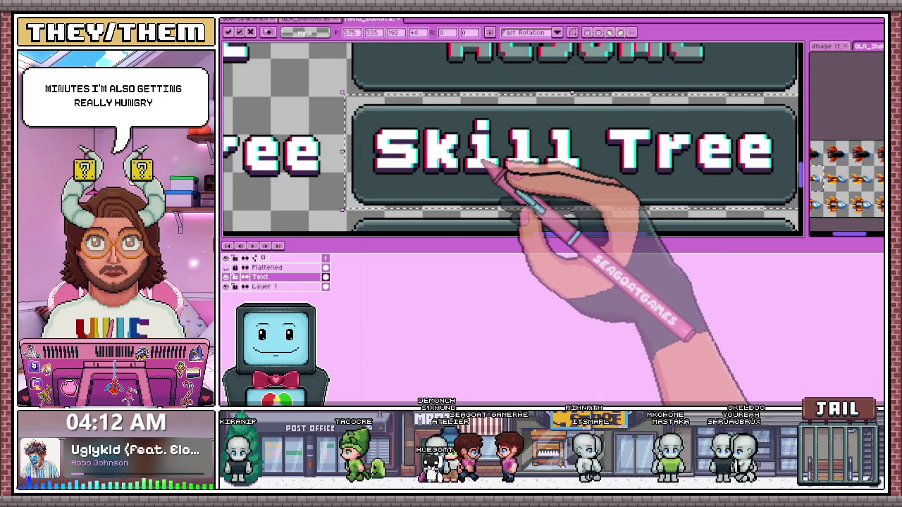
scroll(497, 166, down, 1)
scroll(487, 176, down, 2)
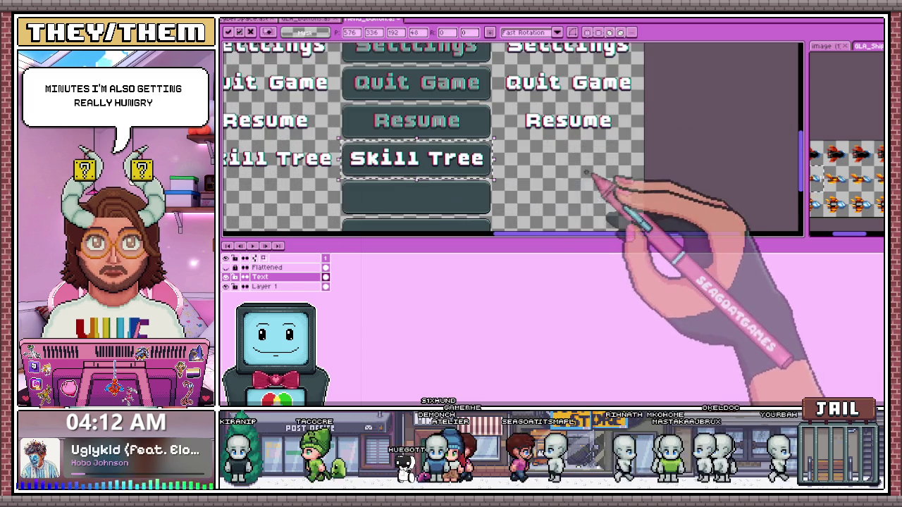
scroll(479, 180, up, 1)
Paste another Skill Tree copy under the next column's Resume and commit it
key(ctrl+v)
drag(479, 161, 539, 177)
scroll(541, 175, up, 2)
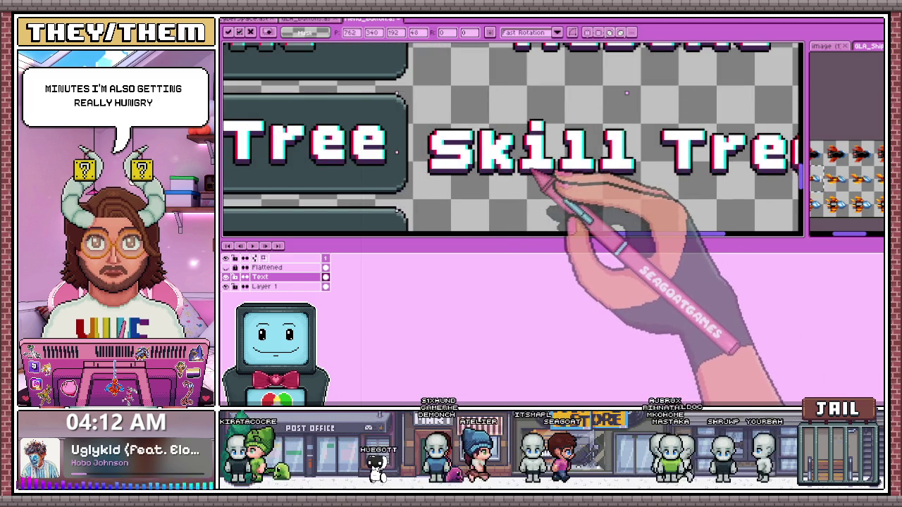
scroll(542, 169, down, 2)
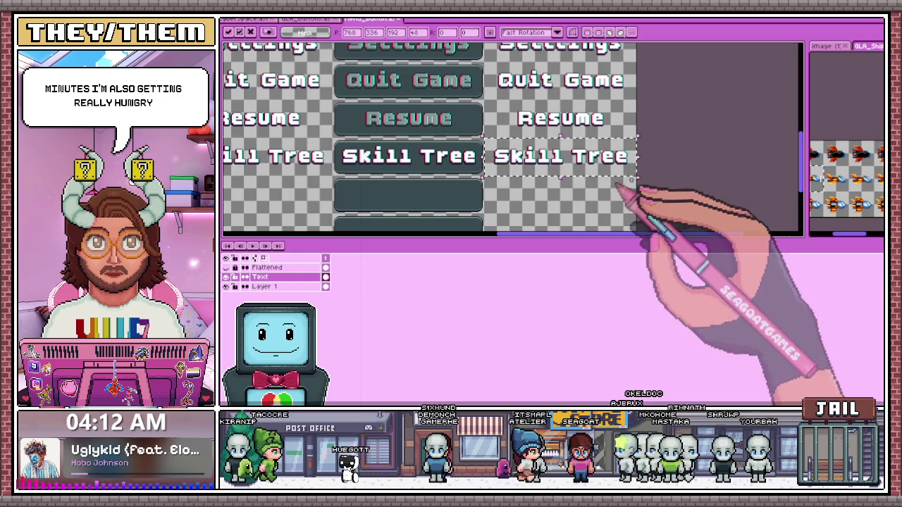
key(Return)
scroll(368, 127, up, 2)
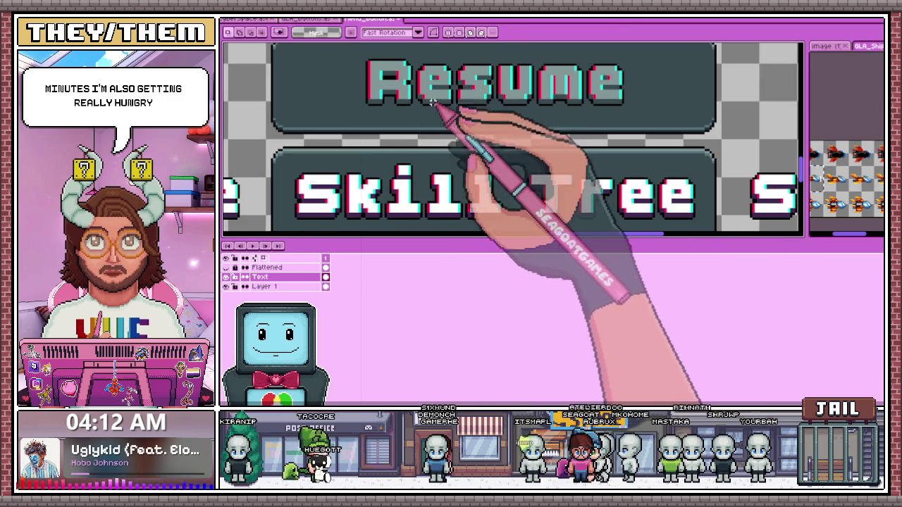
key(w)
scroll(334, 201, down, 2)
Zoom in on the Skill Tree labels and switch to the Magic Wand
scroll(331, 199, up, 3)
scroll(331, 199, up, 1)
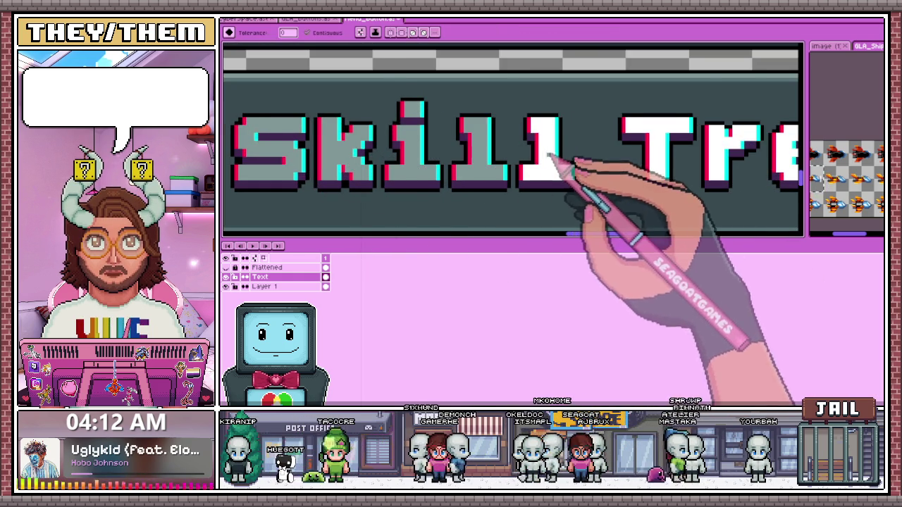
scroll(599, 173, down, 2)
scroll(641, 158, down, 1)
scroll(641, 158, up, 3)
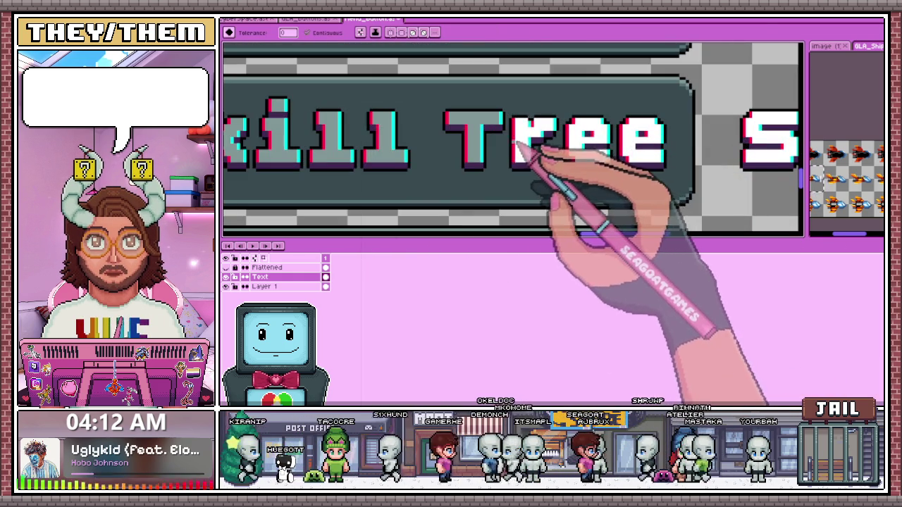
scroll(606, 162, down, 3)
scroll(569, 179, up, 2)
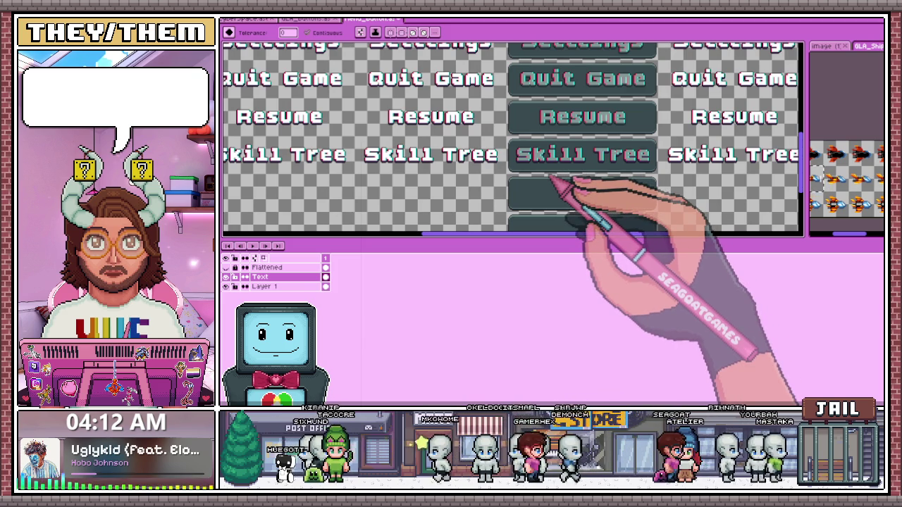
scroll(553, 180, up, 3)
scroll(604, 157, down, 3)
scroll(459, 125, up, 2)
key(i)
key(w)
scroll(440, 125, up, 2)
scroll(402, 207, up, 1)
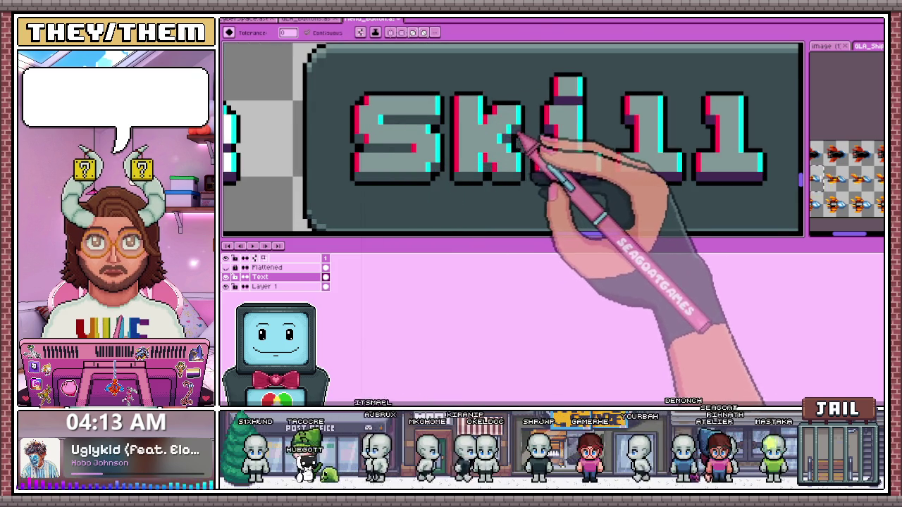
Inspect the seven finished label rows, then bring up the GLA_Buttons document
scroll(521, 135, down, 1)
scroll(527, 181, down, 2)
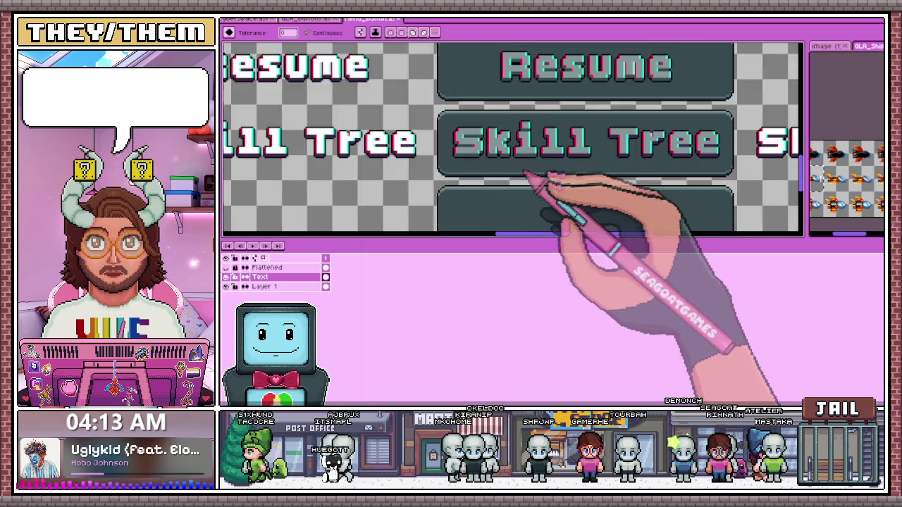
scroll(507, 145, up, 2)
scroll(483, 161, down, 2)
scroll(521, 166, up, 2)
scroll(524, 155, up, 2)
scroll(520, 138, down, 2)
scroll(536, 152, up, 2)
scroll(544, 110, down, 3)
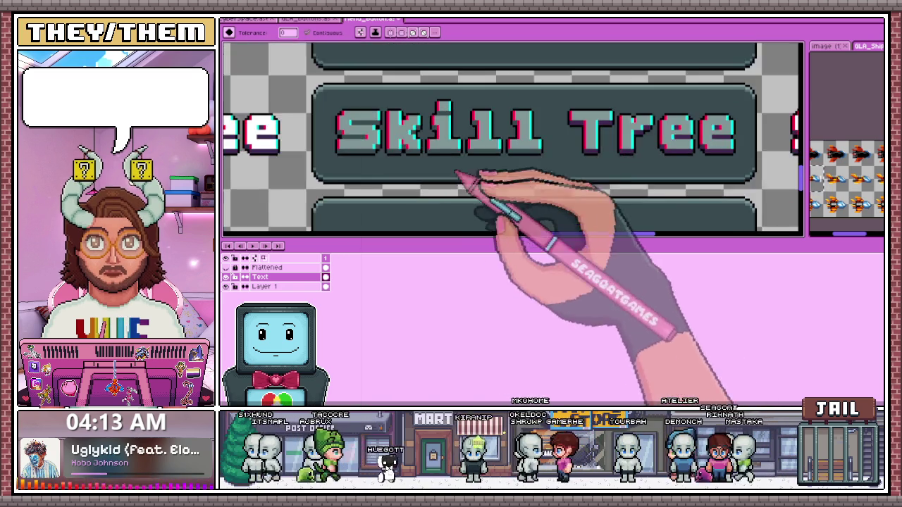
scroll(467, 177, up, 2)
scroll(579, 106, down, 1)
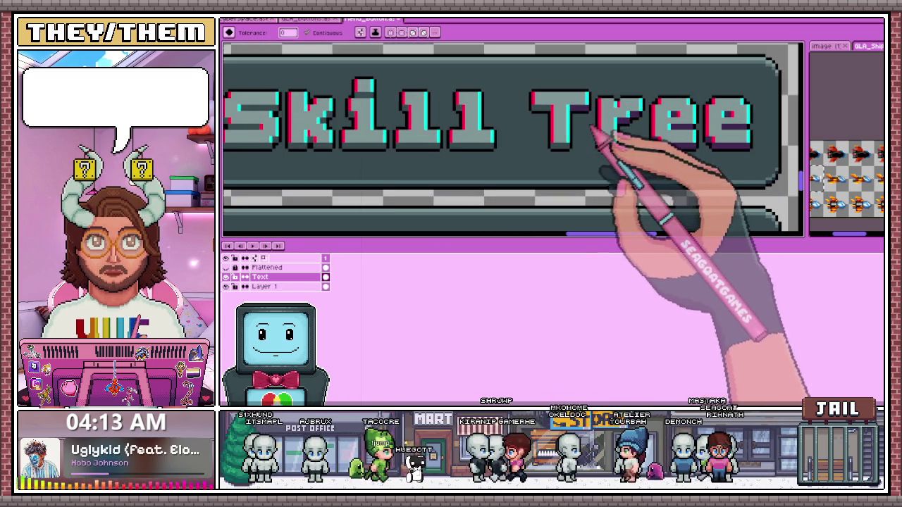
scroll(573, 191, down, 2)
scroll(554, 151, up, 2)
scroll(479, 139, up, 1)
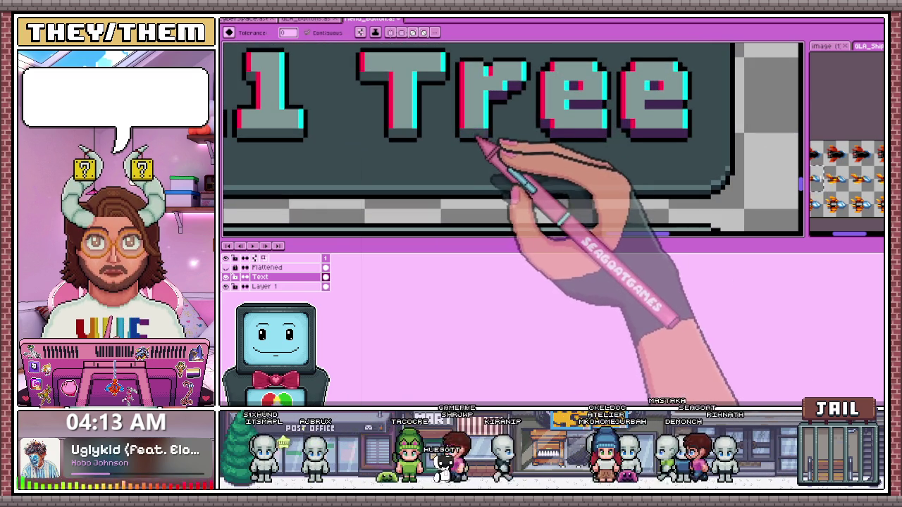
scroll(525, 93, up, 1)
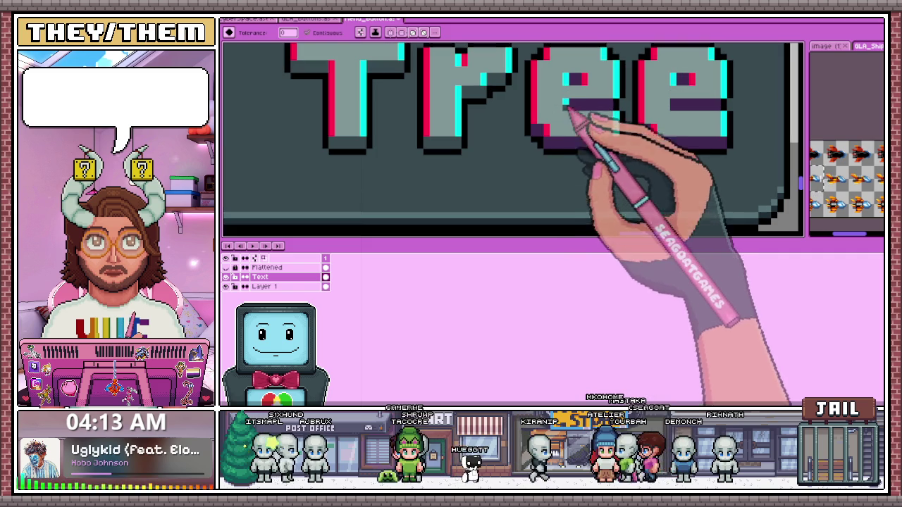
scroll(579, 83, down, 2)
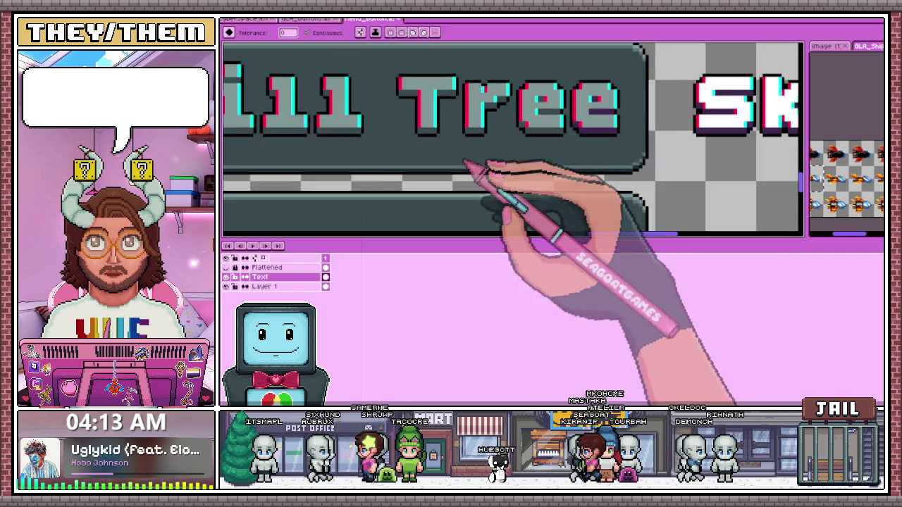
scroll(483, 165, up, 1)
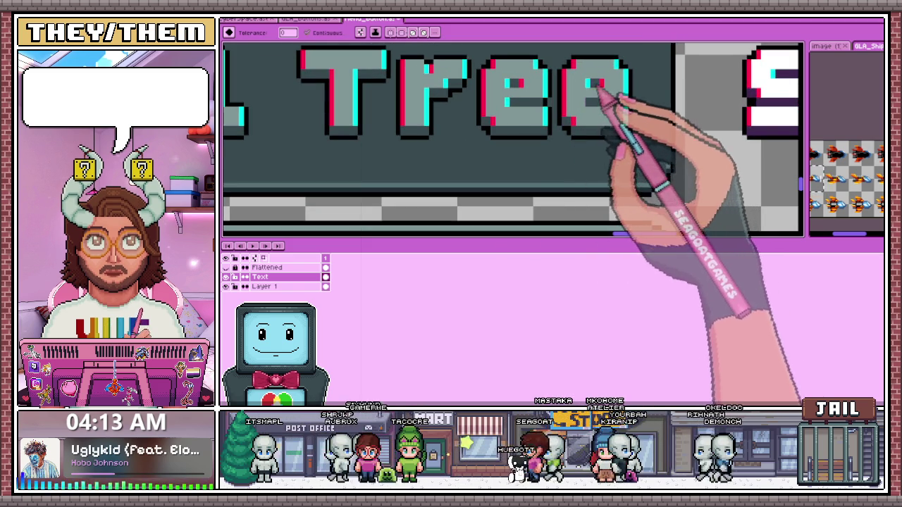
scroll(599, 95, down, 2)
scroll(554, 181, down, 2)
scroll(559, 187, up, 1)
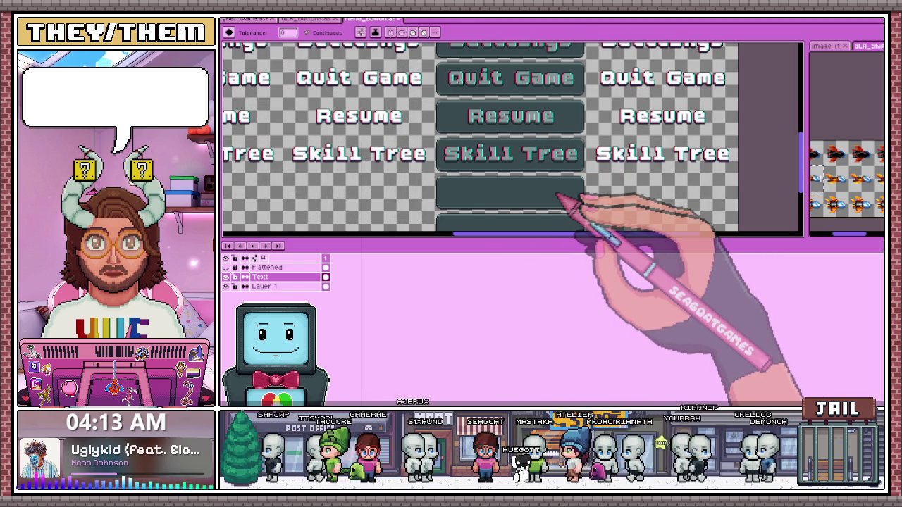
scroll(373, 177, down, 2)
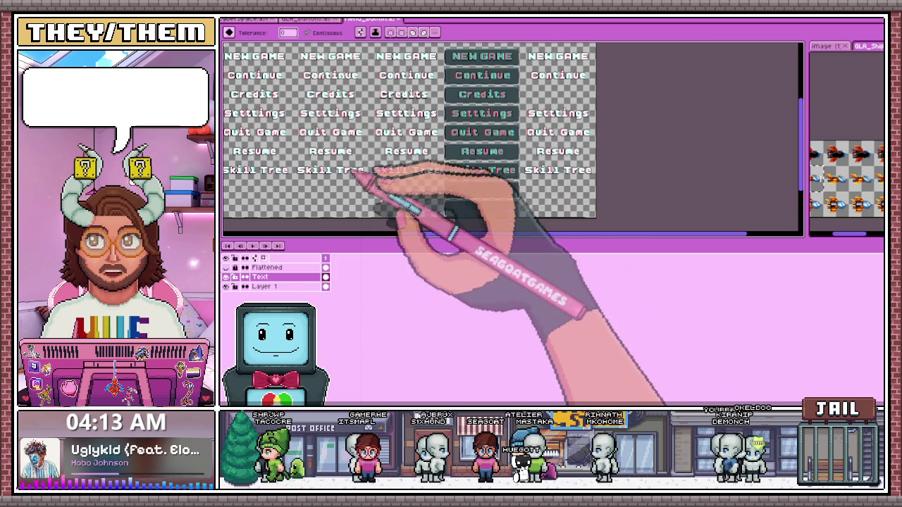
scroll(368, 177, down, 1)
scroll(362, 127, up, 1)
scroll(359, 120, down, 1)
scroll(367, 134, up, 2)
scroll(395, 148, up, 1)
scroll(388, 141, down, 2)
scroll(402, 137, up, 1)
scroll(437, 141, down, 1)
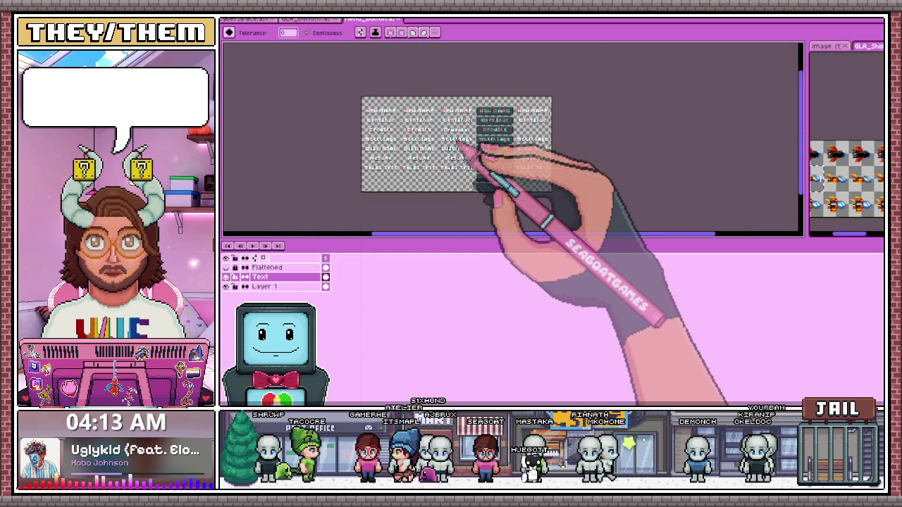
scroll(430, 162, up, 1)
scroll(401, 184, up, 2)
scroll(457, 176, down, 2)
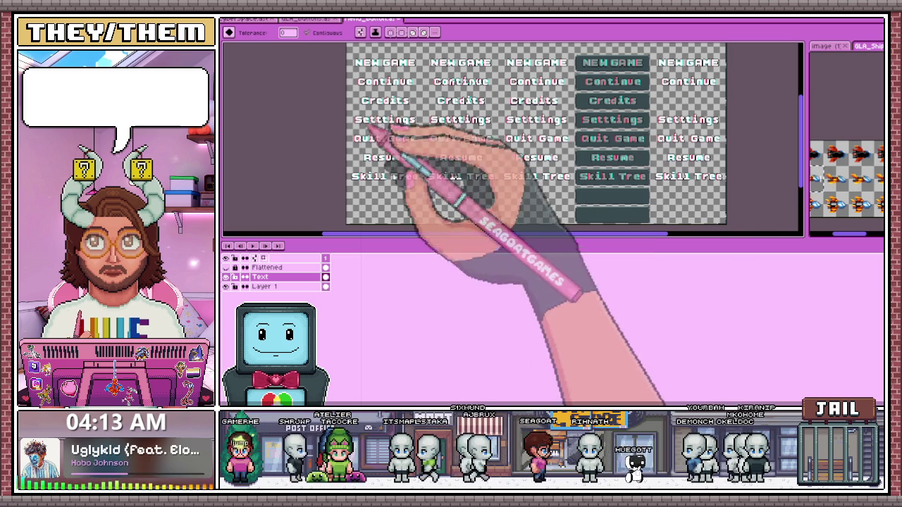
click(332, 21)
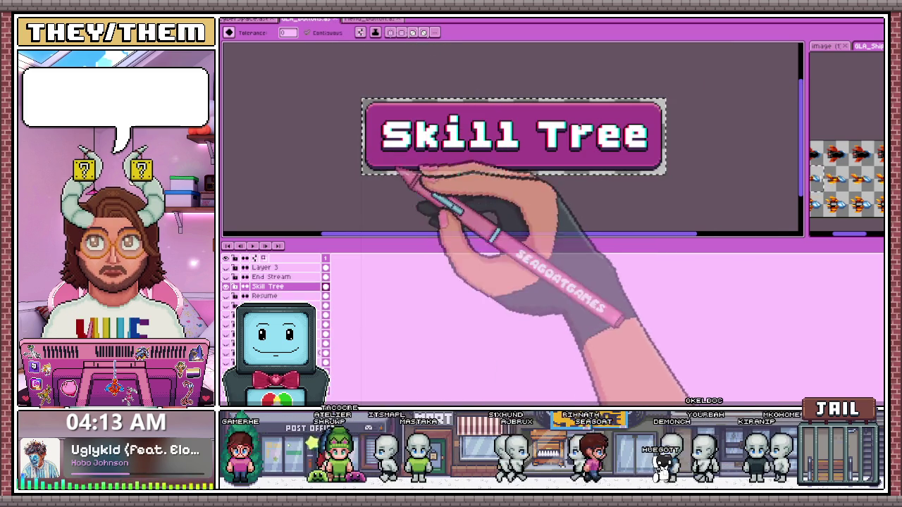
Select the End Stream label's pixels in the End Stream button document
click(255, 266)
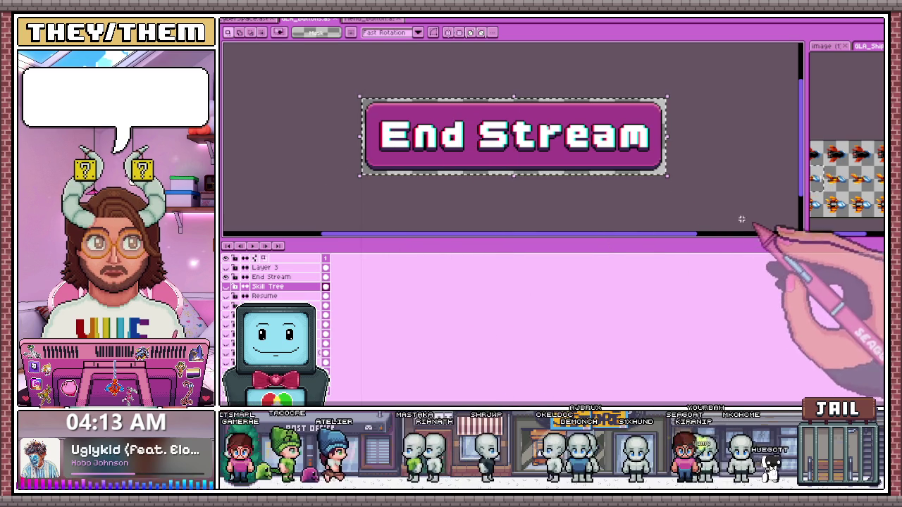
click(372, 19)
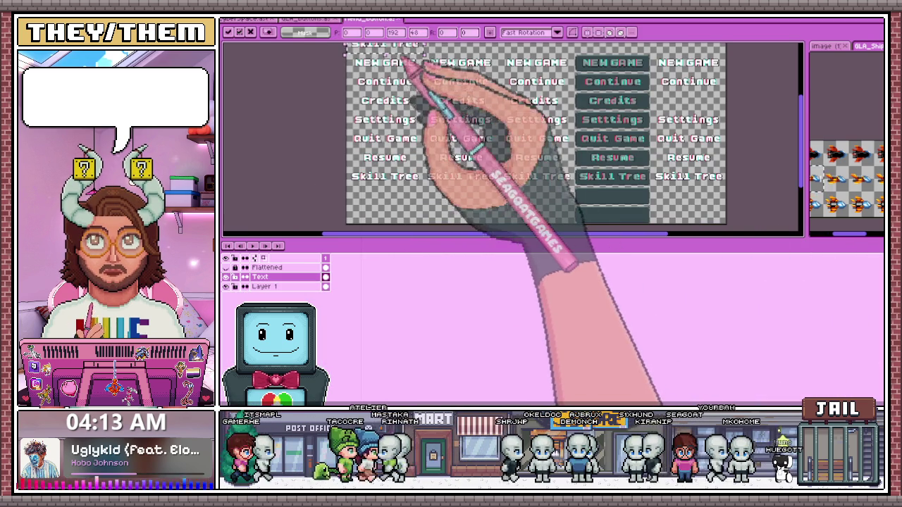
click(310, 19)
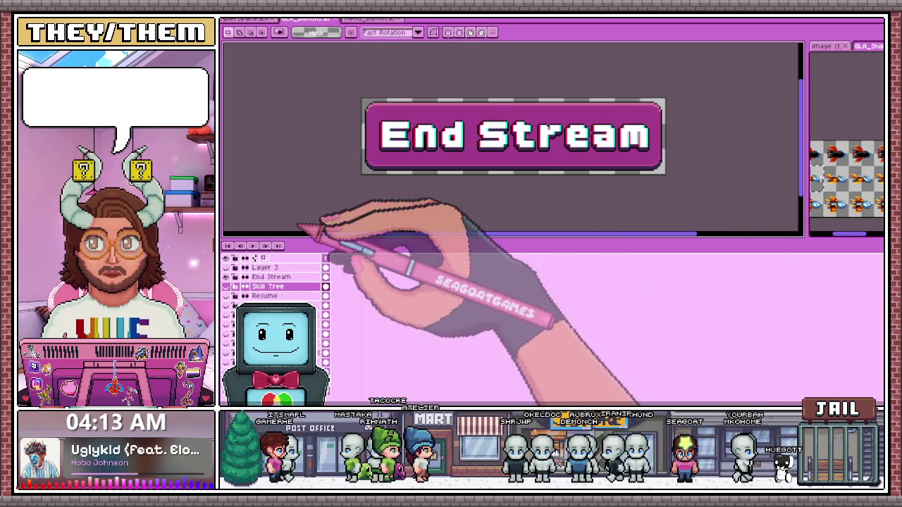
ctrl+click(272, 277)
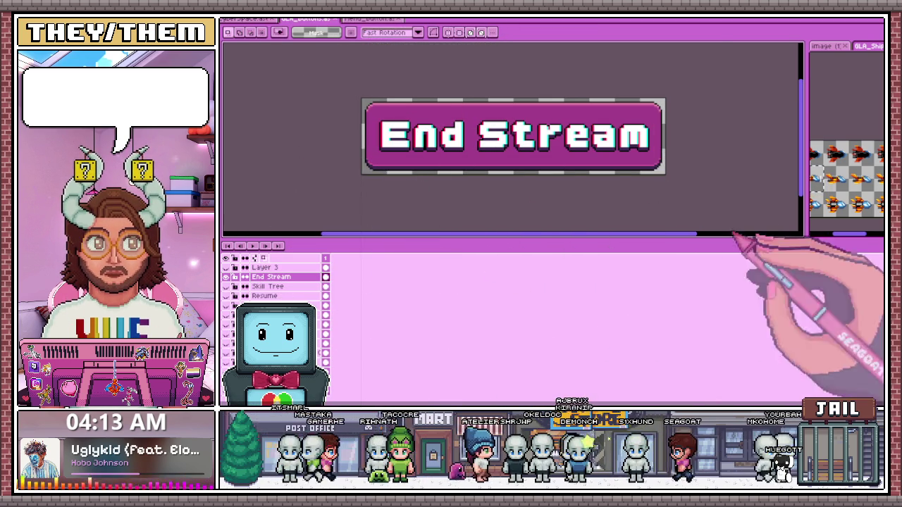
Paste the End Stream label into the menu sheet beneath the Skill Tree row
click(372, 19)
key(ctrl+v)
drag(417, 58, 419, 184)
scroll(409, 156, up, 3)
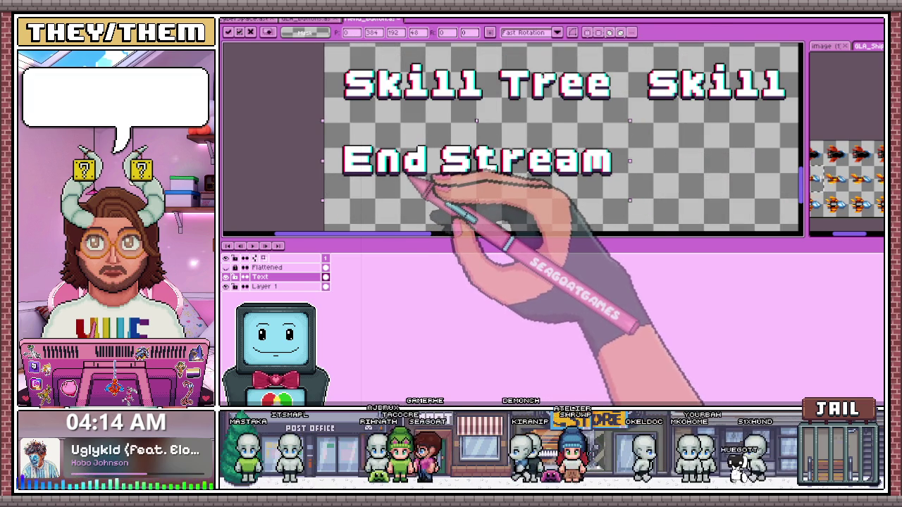
scroll(413, 180, down, 3)
scroll(422, 183, up, 1)
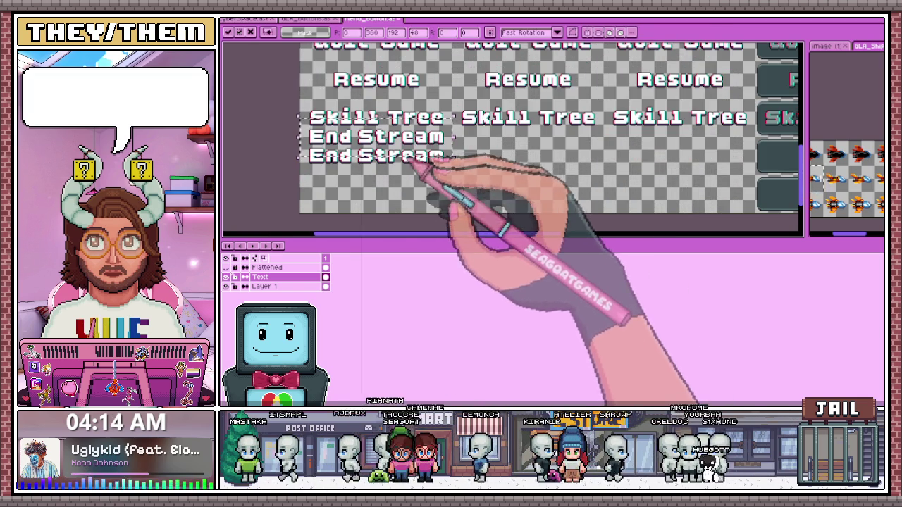
Place a second End Stream copy in the next column, nudge it down one pixel, and deselect
drag(425, 159, 519, 175)
scroll(535, 176, up, 3)
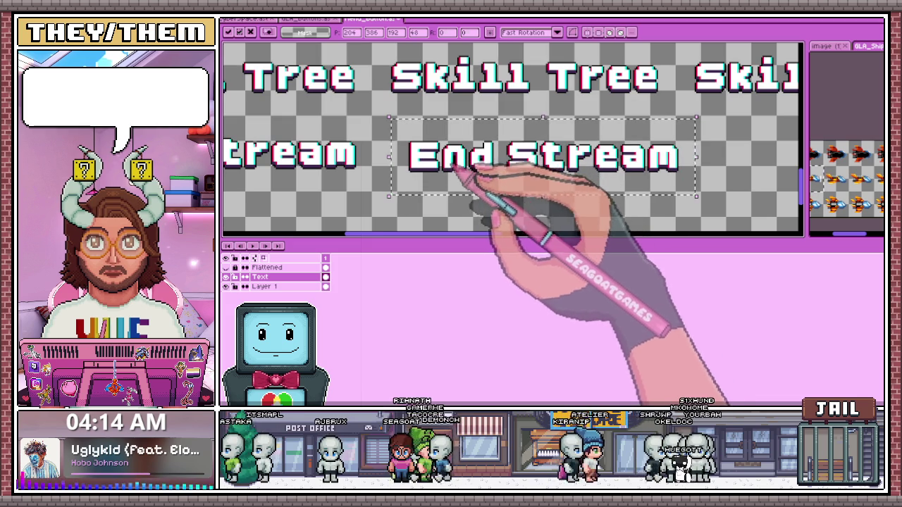
scroll(444, 180, down, 2)
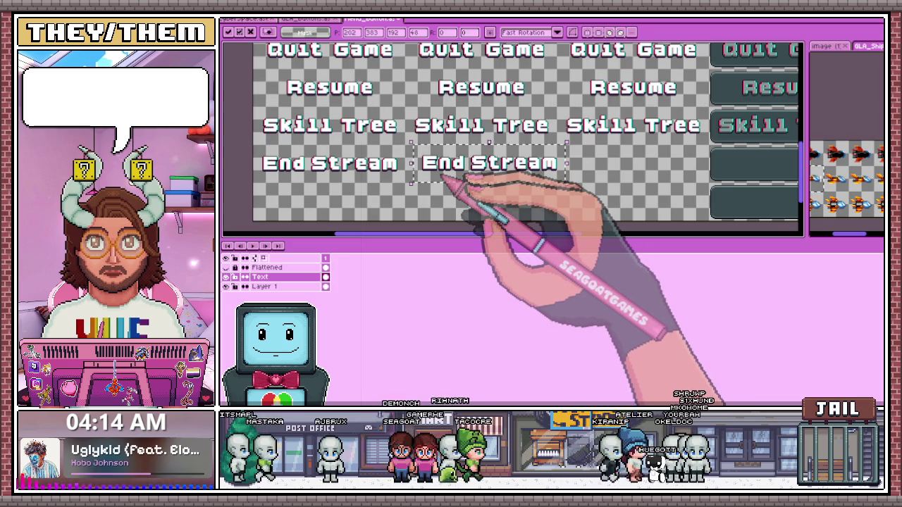
scroll(434, 169, up, 2)
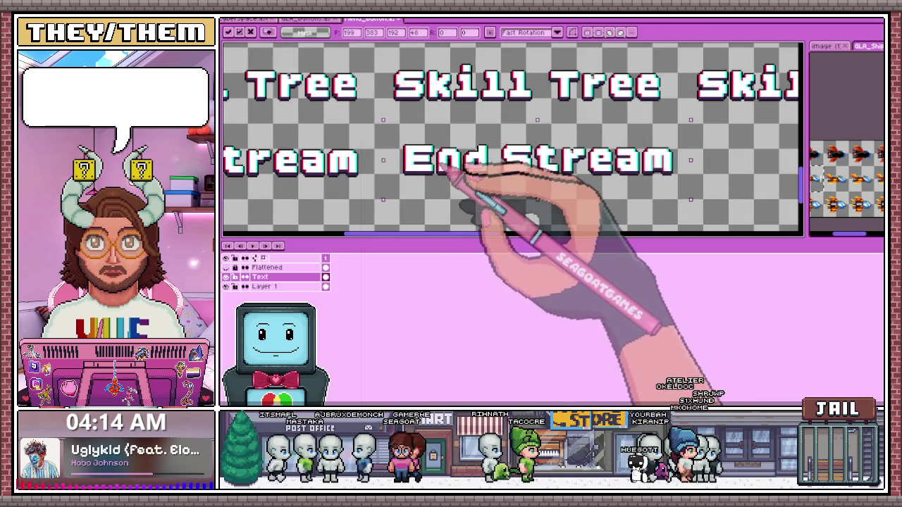
key(Down)
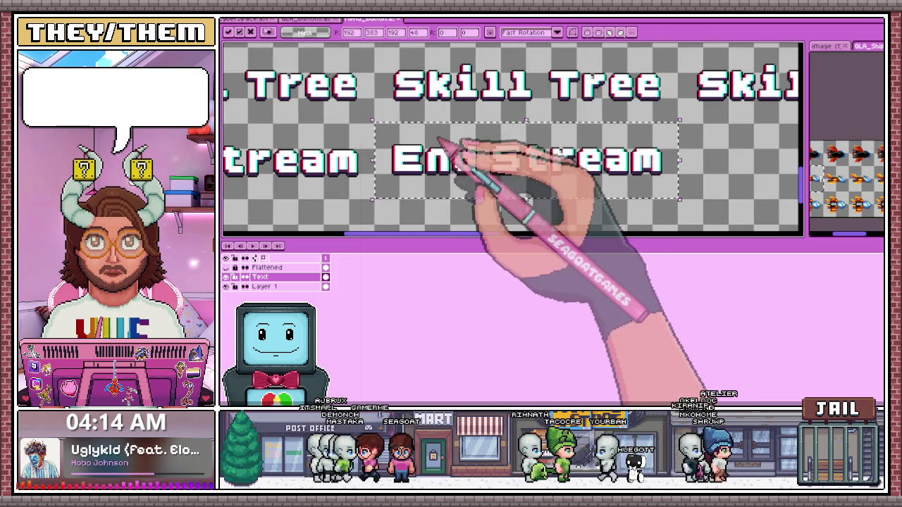
scroll(443, 163, down, 3)
key(ctrl+d)
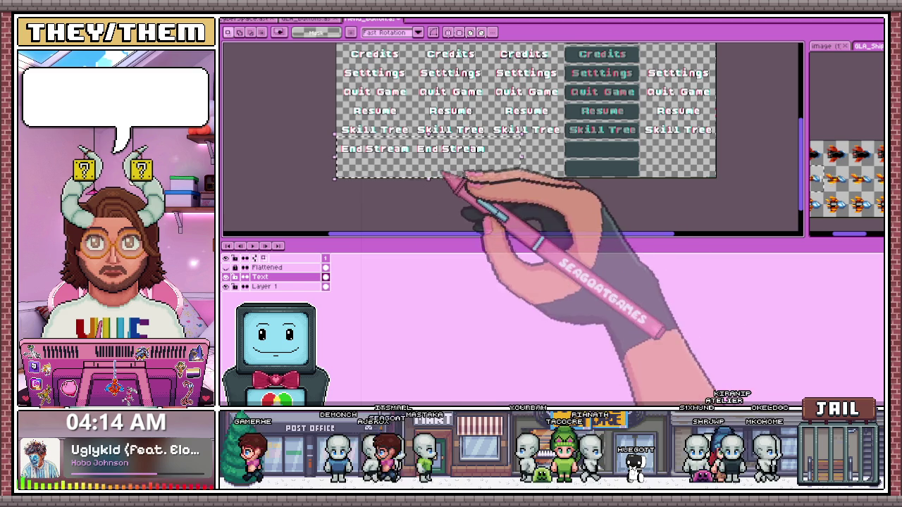
scroll(344, 150, up, 2)
scroll(341, 149, up, 2)
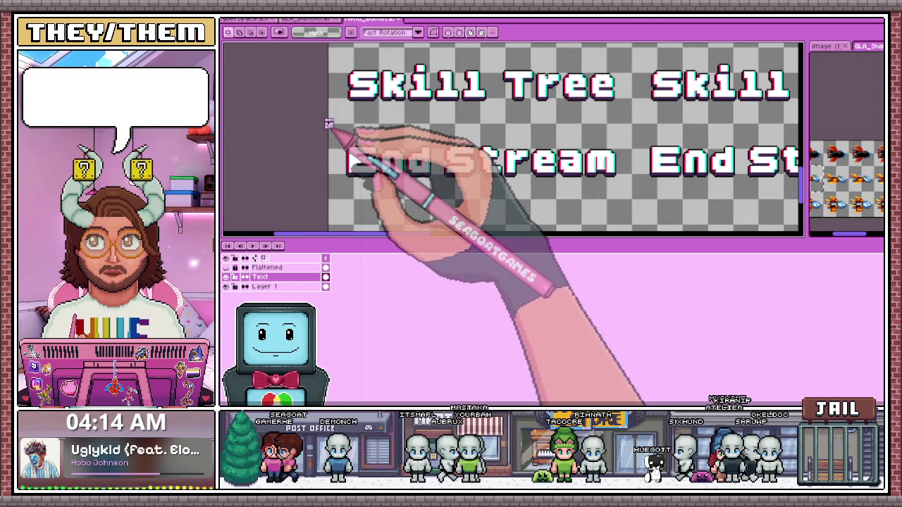
scroll(334, 158, down, 2)
scroll(343, 165, up, 2)
scroll(346, 145, down, 4)
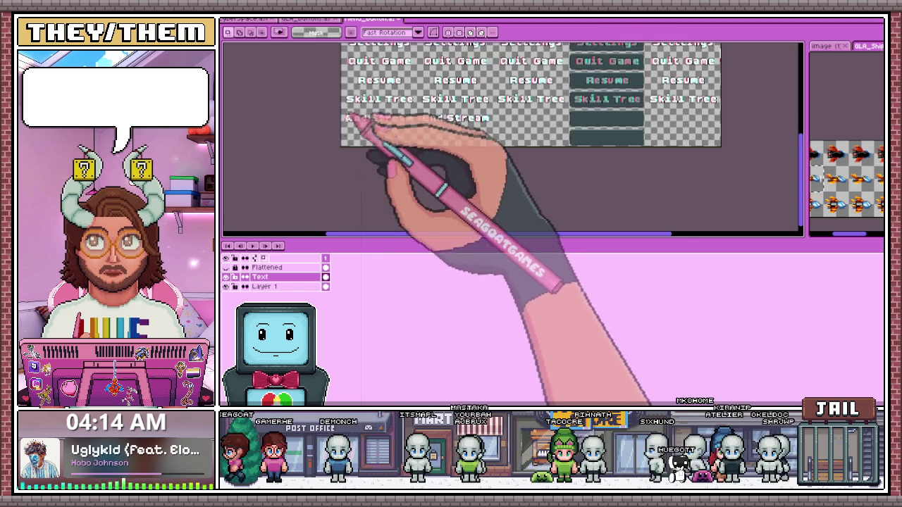
scroll(355, 121, up, 2)
scroll(368, 136, up, 2)
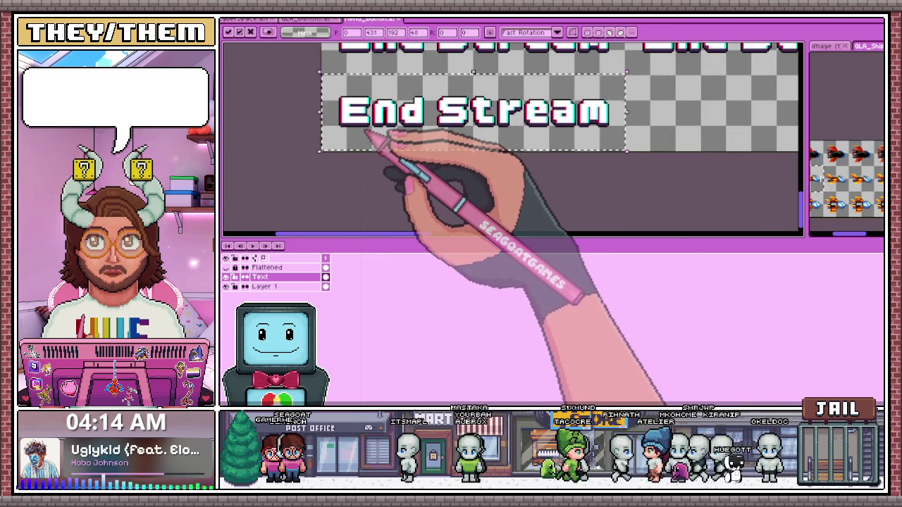
scroll(367, 134, down, 4)
scroll(444, 140, up, 2)
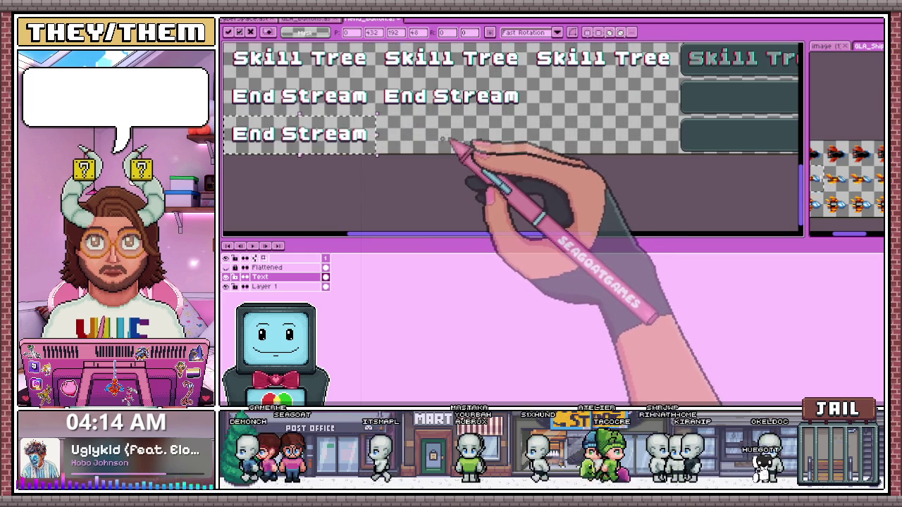
Paste another End Stream copy and move it into the row's next empty cell
key(ctrl+v)
drag(397, 133, 413, 151)
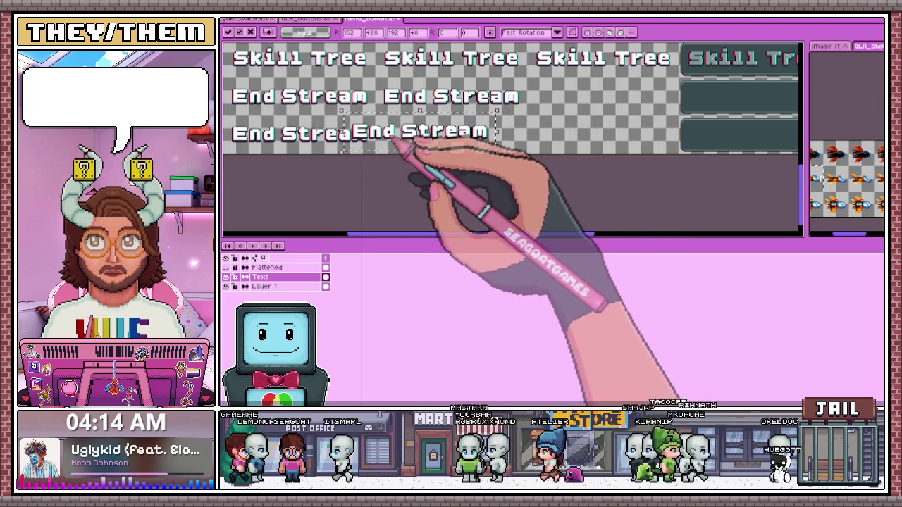
scroll(422, 141, up, 2)
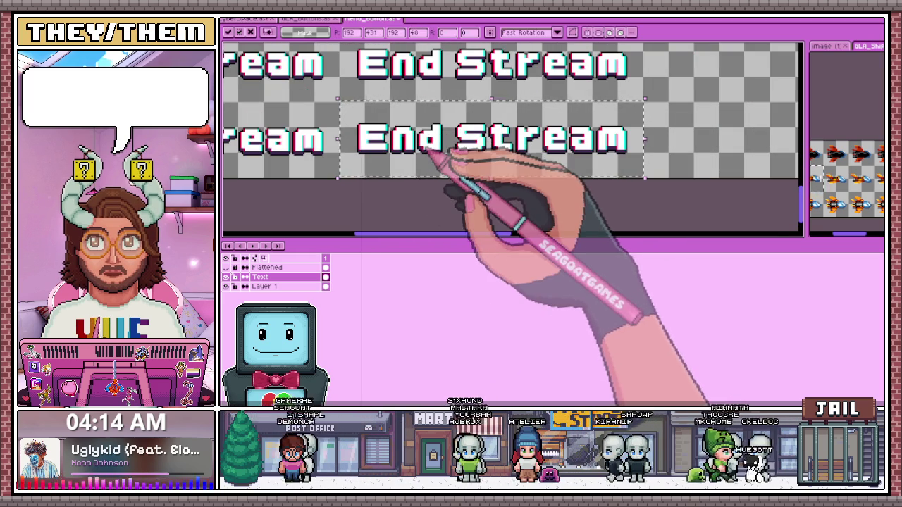
scroll(444, 155, down, 2)
scroll(416, 194, down, 2)
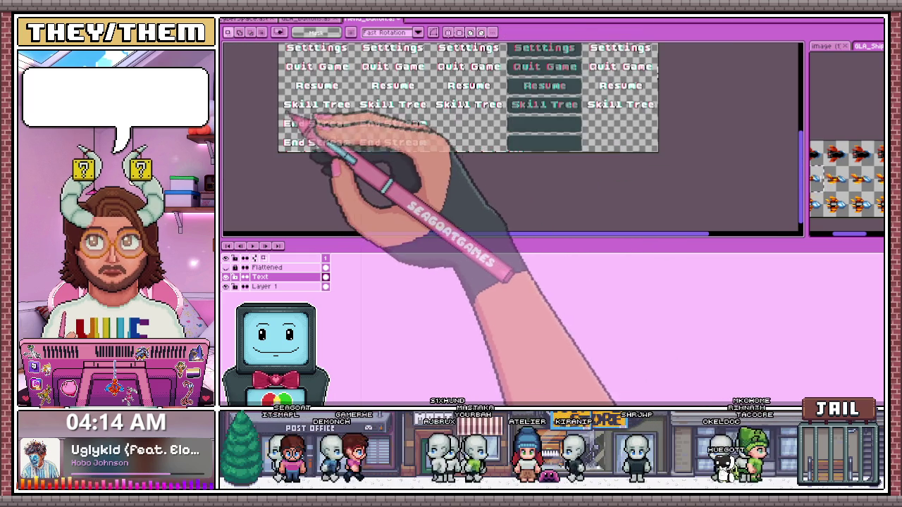
scroll(292, 124, up, 2)
drag(535, 145, 583, 142)
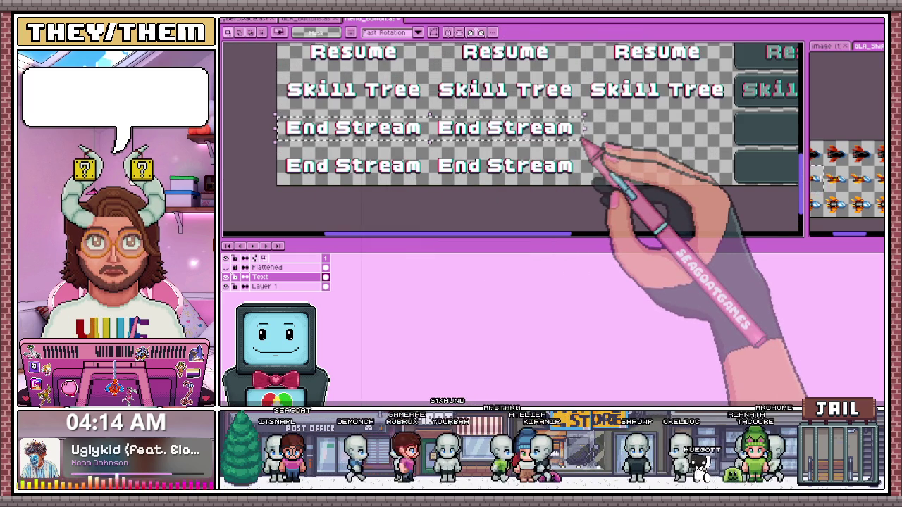
scroll(578, 137, down, 2)
scroll(503, 197, up, 2)
mouse_move(446, 167)
mouse_down()
mouse_move(321, 141)
mouse_move(539, 151)
mouse_up()
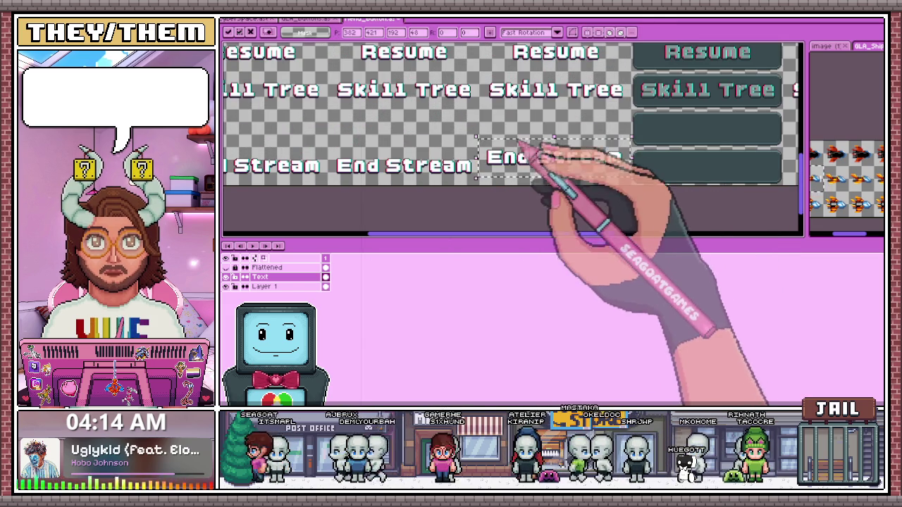
Move an End Stream copy onto the dark button, centre it, and commit it
scroll(533, 174, up, 3)
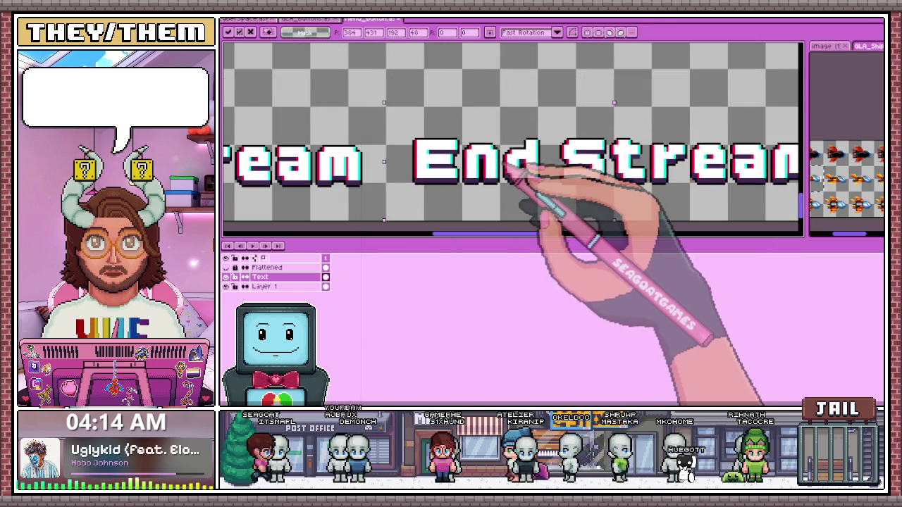
scroll(483, 125, down, 2)
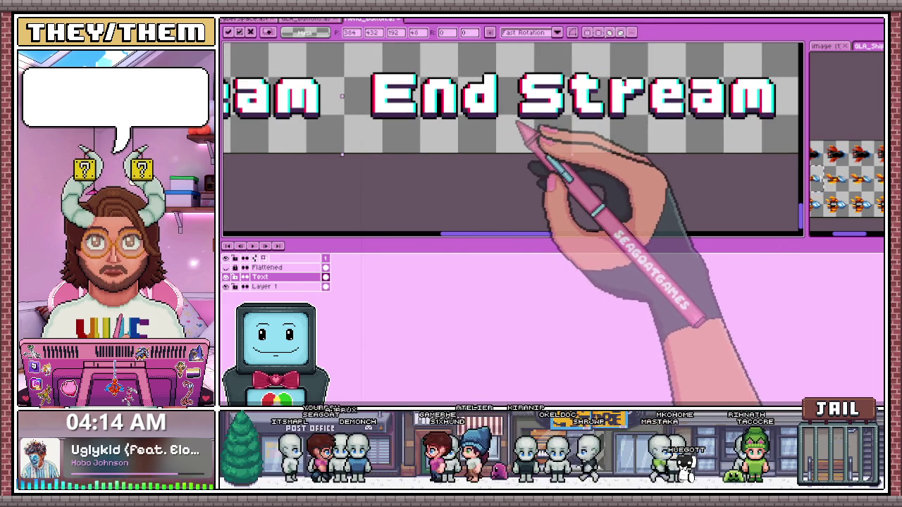
scroll(517, 124, down, 3)
drag(446, 210, 569, 161)
scroll(564, 145, up, 3)
mouse_move(451, 125)
mouse_down()
mouse_move(482, 106)
mouse_move(464, 129)
mouse_up()
scroll(462, 130, up, 2)
scroll(468, 162, down, 3)
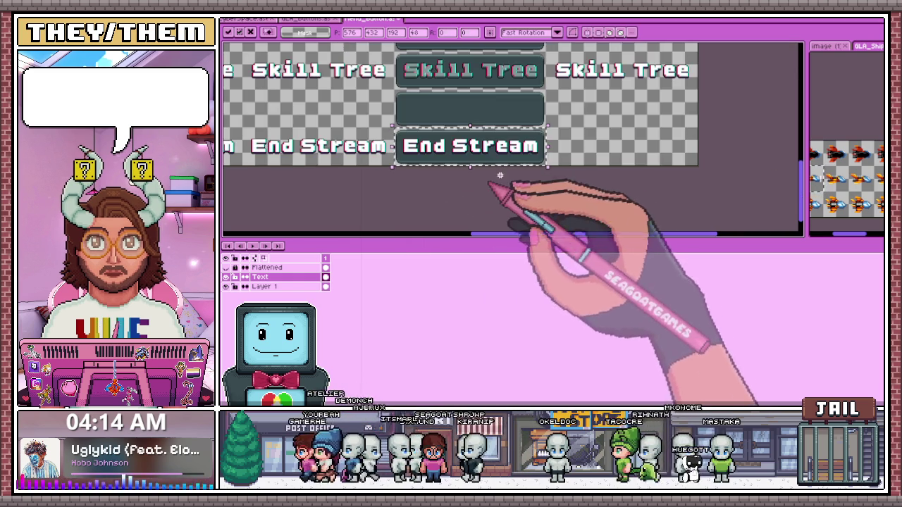
key(Return)
scroll(423, 156, up, 3)
Paste one more End Stream copy and drop it into the column to the right
key(ctrl+v)
drag(451, 141, 544, 143)
scroll(542, 148, down, 2)
scroll(535, 156, up, 2)
scroll(532, 152, up, 2)
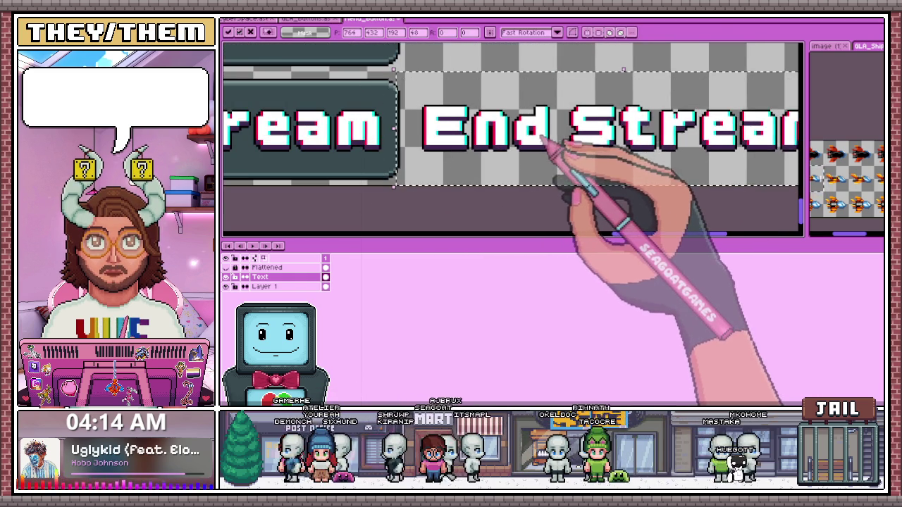
scroll(532, 148, down, 3)
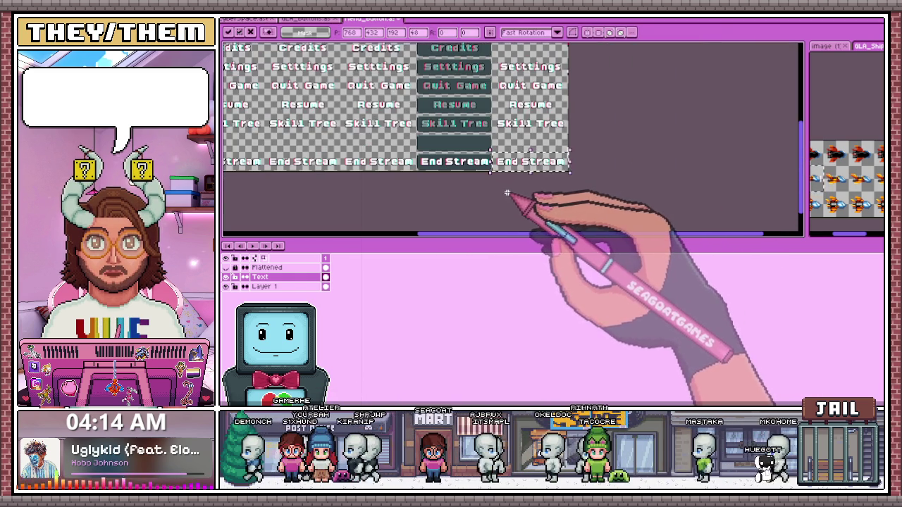
click(507, 192)
scroll(507, 191, up, 2)
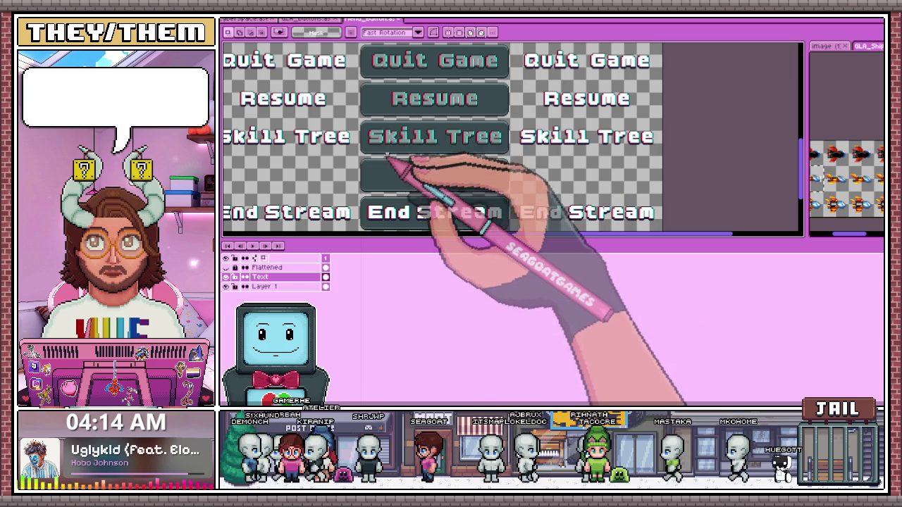
Magic-wand select the letter E of End Stream on the dark button
key(w)
scroll(393, 224, up, 3)
click(392, 211)
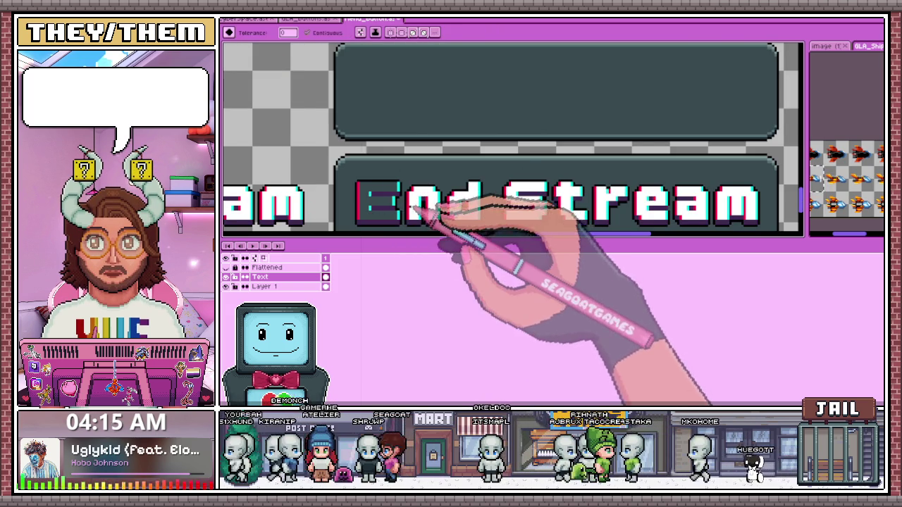
Zoom in and out around the End Stream lettering on the dark button to inspect it
scroll(423, 198, down, 2)
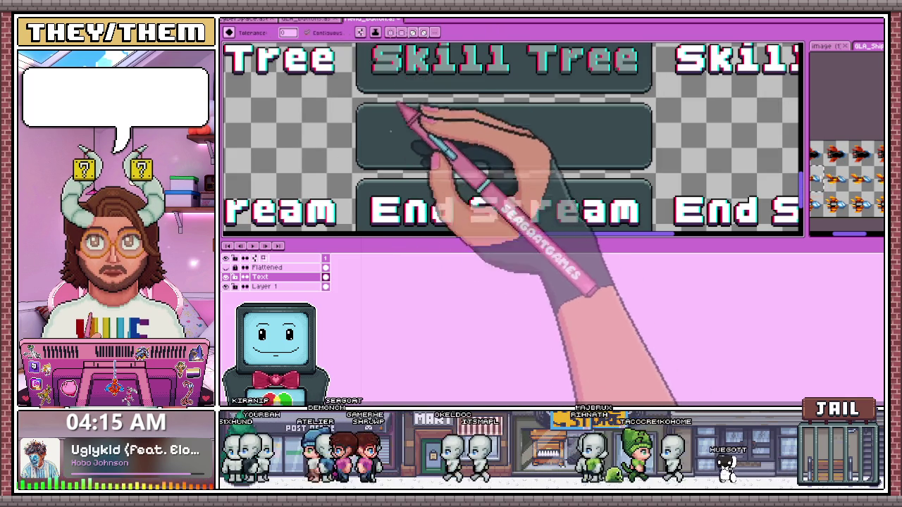
scroll(381, 208, up, 2)
scroll(416, 204, down, 1)
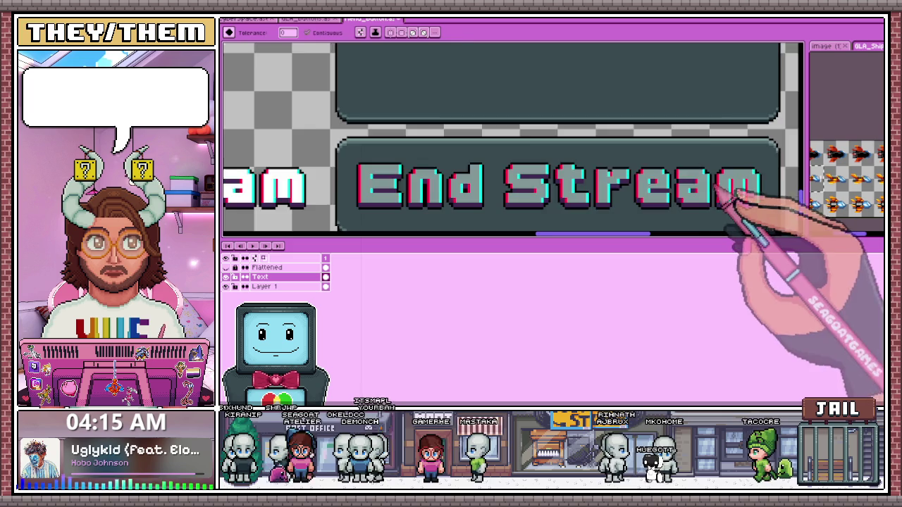
scroll(704, 193, down, 2)
scroll(598, 195, down, 1)
scroll(557, 169, up, 2)
scroll(557, 165, up, 2)
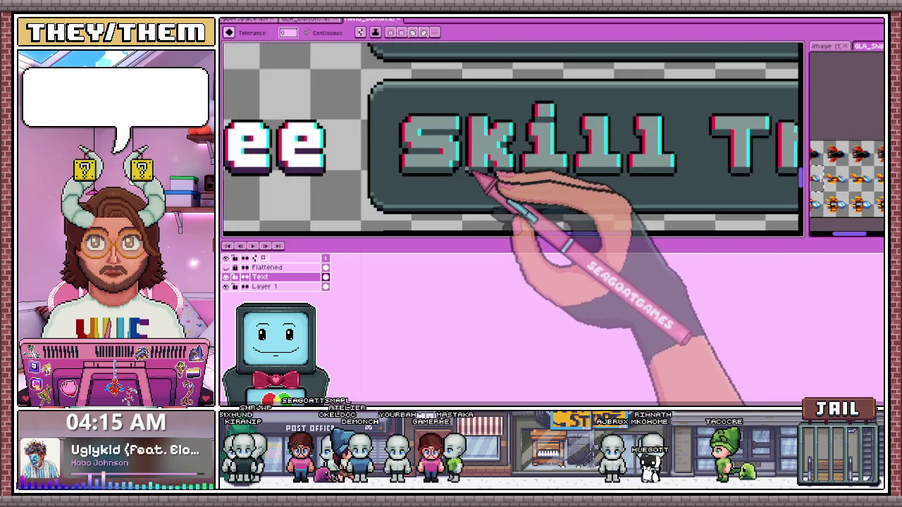
scroll(458, 175, down, 3)
scroll(465, 162, up, 3)
scroll(454, 155, up, 1)
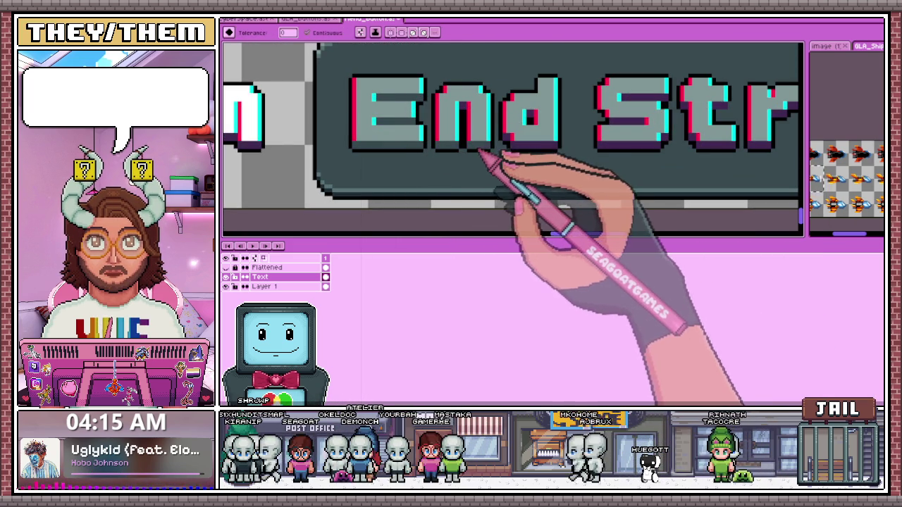
scroll(521, 127, down, 1)
scroll(499, 150, up, 1)
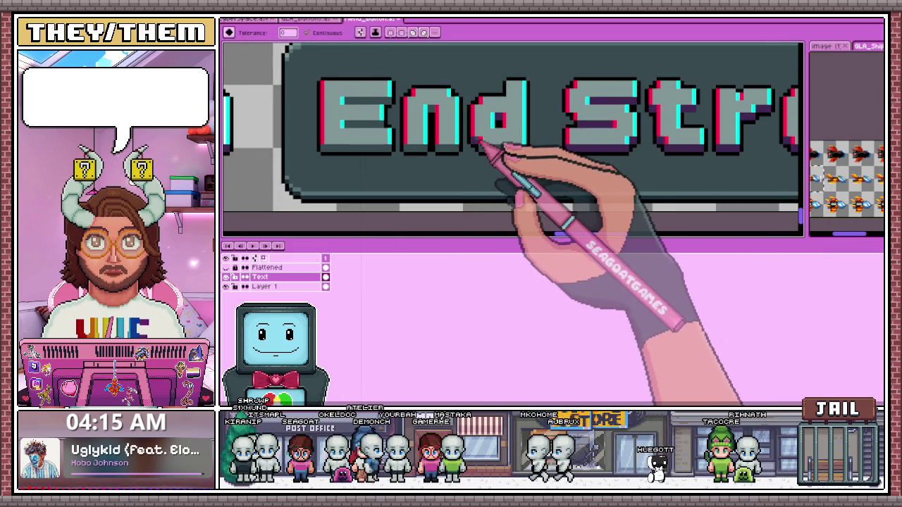
scroll(498, 121, down, 1)
scroll(528, 152, up, 1)
scroll(543, 161, up, 1)
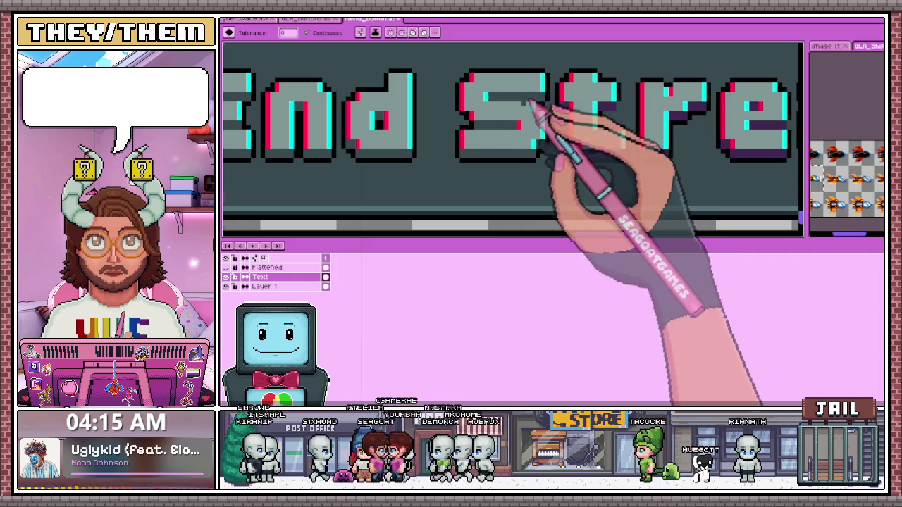
scroll(530, 105, down, 1)
scroll(539, 124, up, 1)
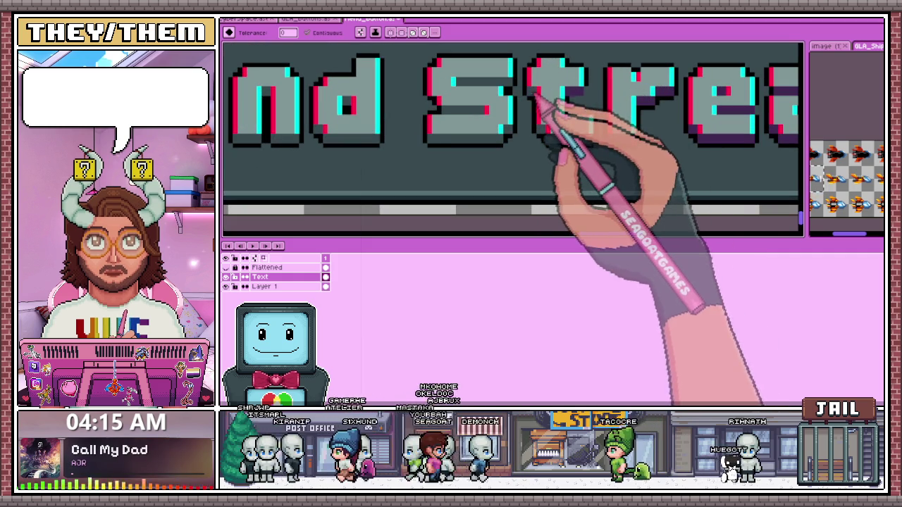
scroll(572, 102, down, 1)
scroll(584, 125, up, 1)
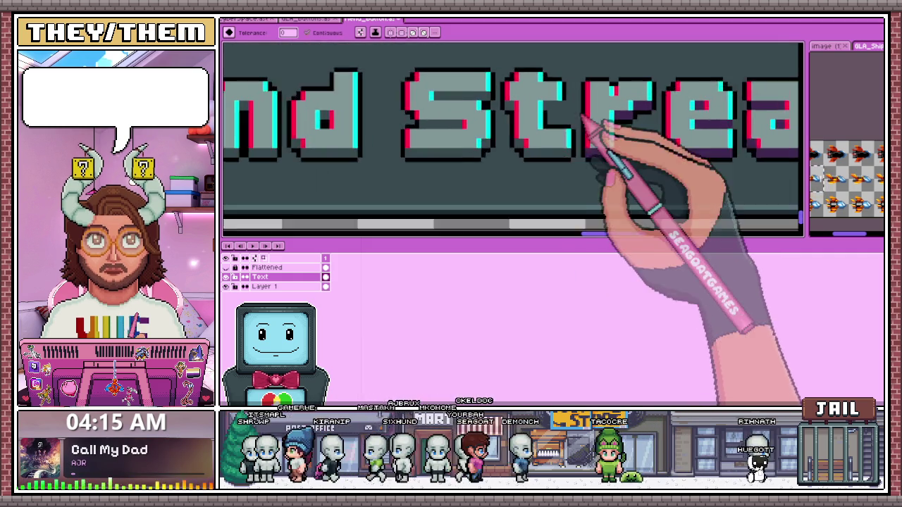
scroll(599, 137, up, 2)
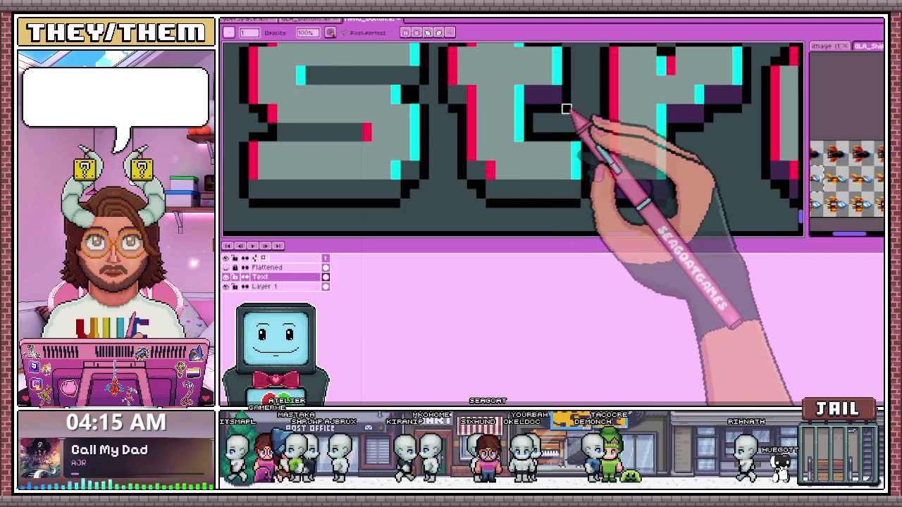
scroll(572, 112, down, 2)
scroll(528, 177, down, 1)
scroll(543, 181, down, 1)
scroll(640, 205, up, 1)
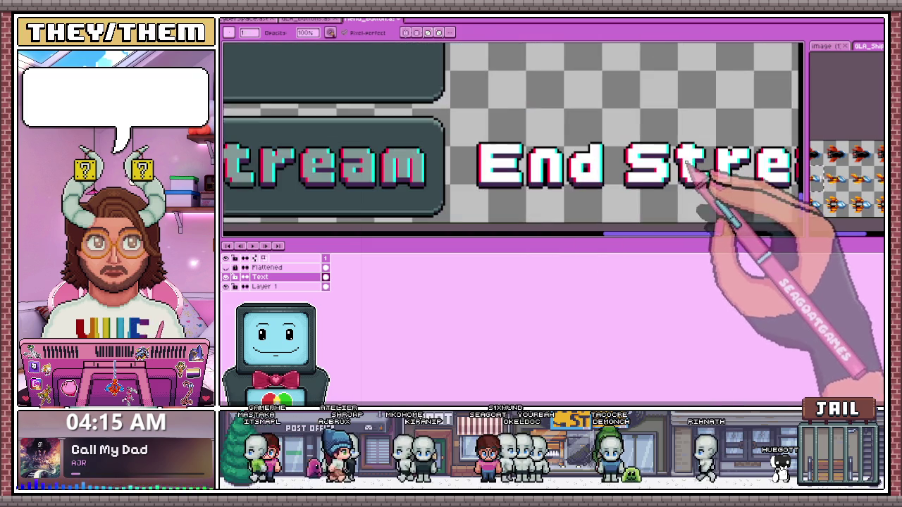
scroll(687, 166, down, 1)
scroll(689, 173, up, 3)
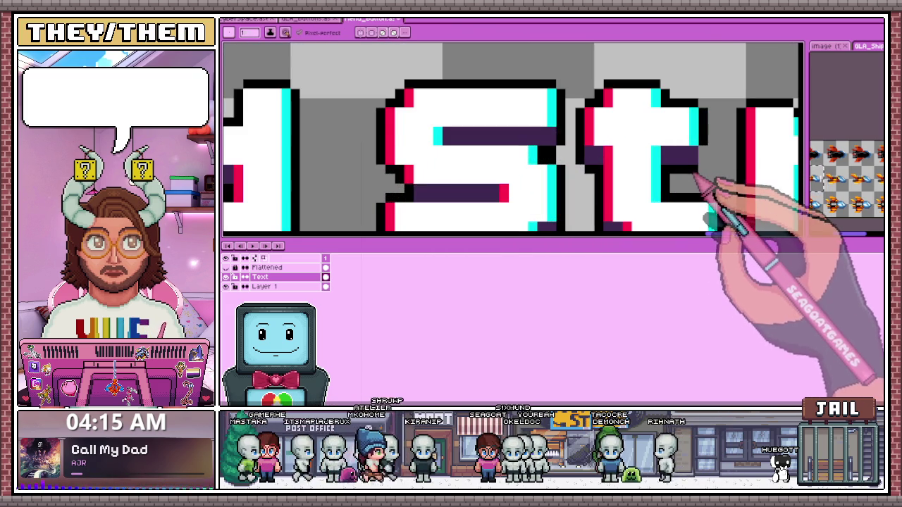
scroll(705, 176, down, 1)
scroll(711, 180, up, 1)
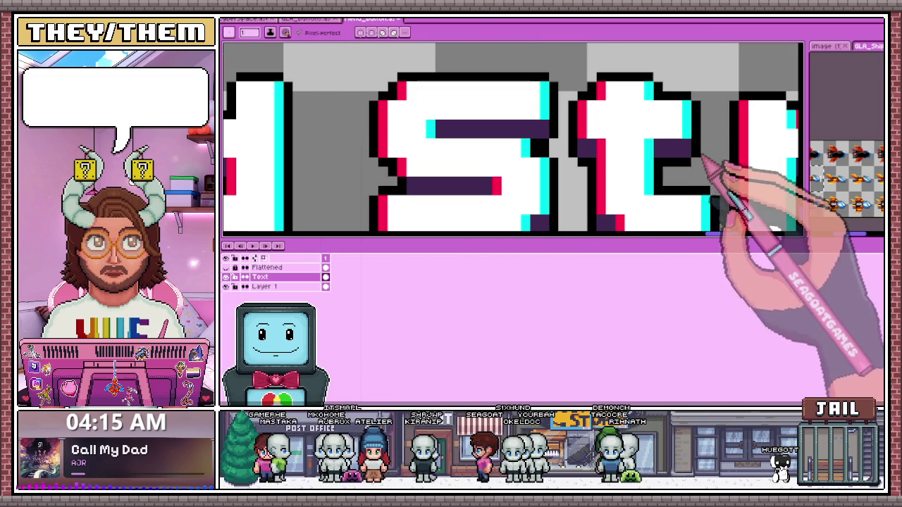
scroll(658, 140, down, 1)
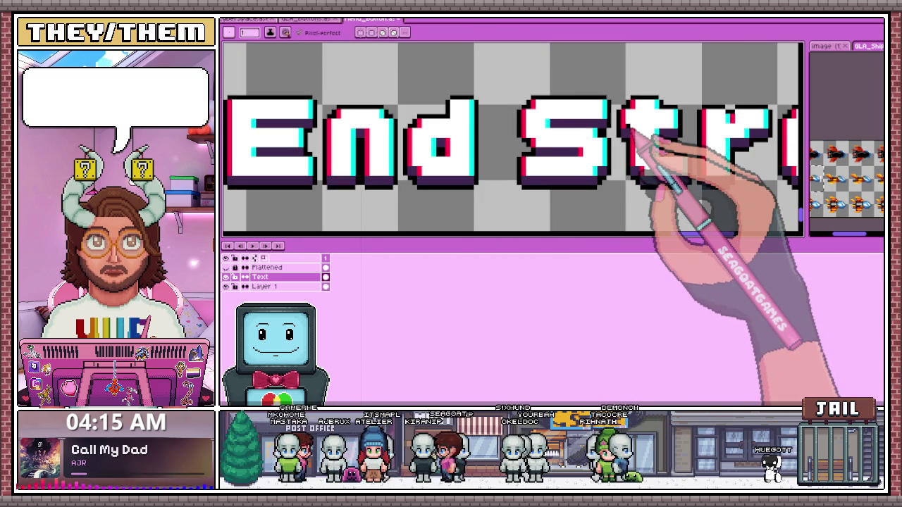
scroll(620, 169, down, 2)
scroll(613, 204, down, 1)
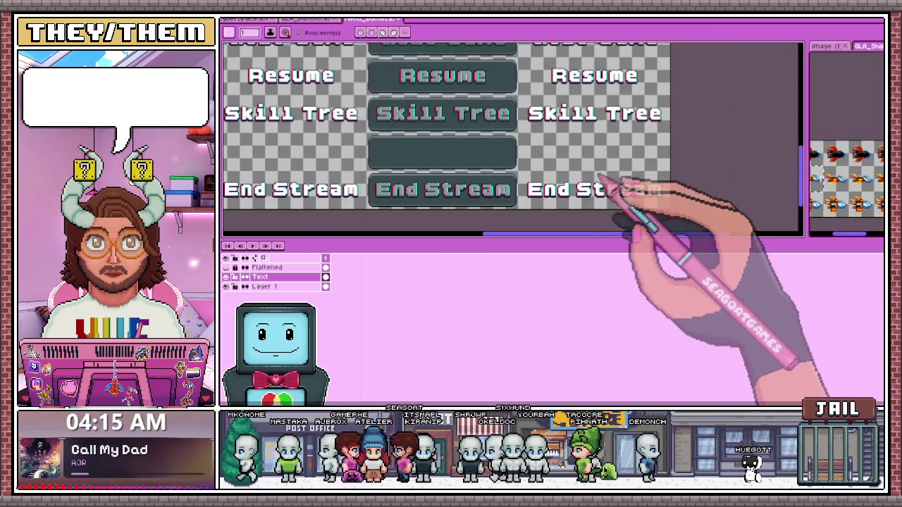
scroll(352, 197, up, 2)
scroll(317, 190, up, 1)
scroll(412, 181, down, 1)
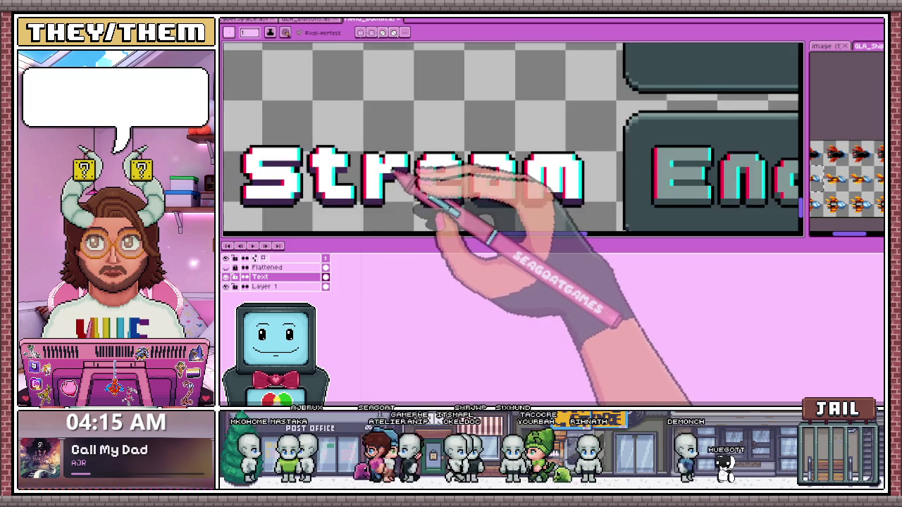
scroll(483, 181, down, 2)
scroll(445, 161, down, 1)
scroll(303, 173, up, 2)
scroll(352, 187, up, 1)
scroll(451, 169, down, 1)
scroll(479, 160, down, 2)
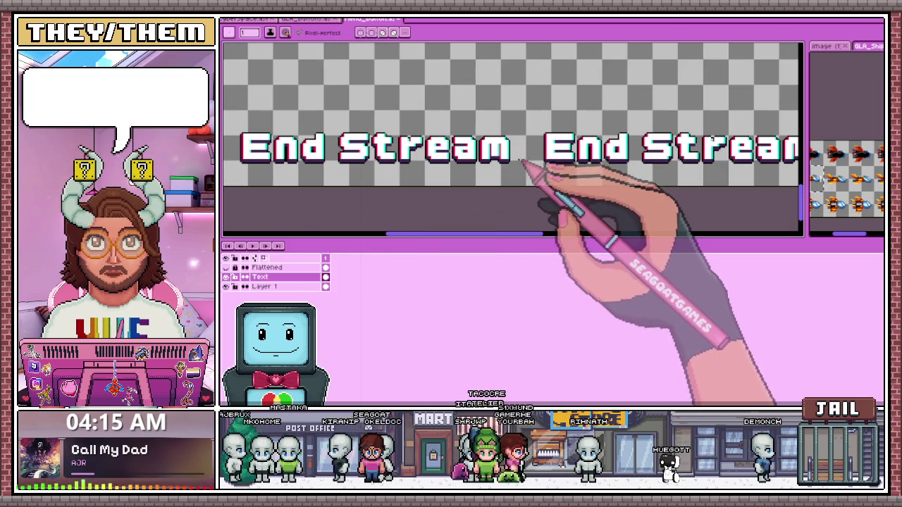
scroll(477, 171, down, 1)
scroll(437, 173, up, 2)
scroll(520, 177, up, 1)
scroll(600, 177, up, 1)
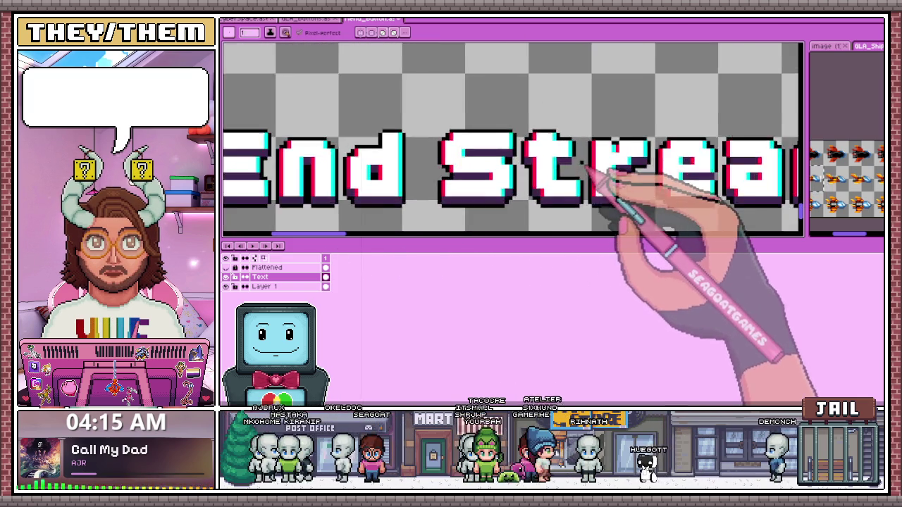
scroll(564, 173, up, 2)
scroll(599, 173, down, 1)
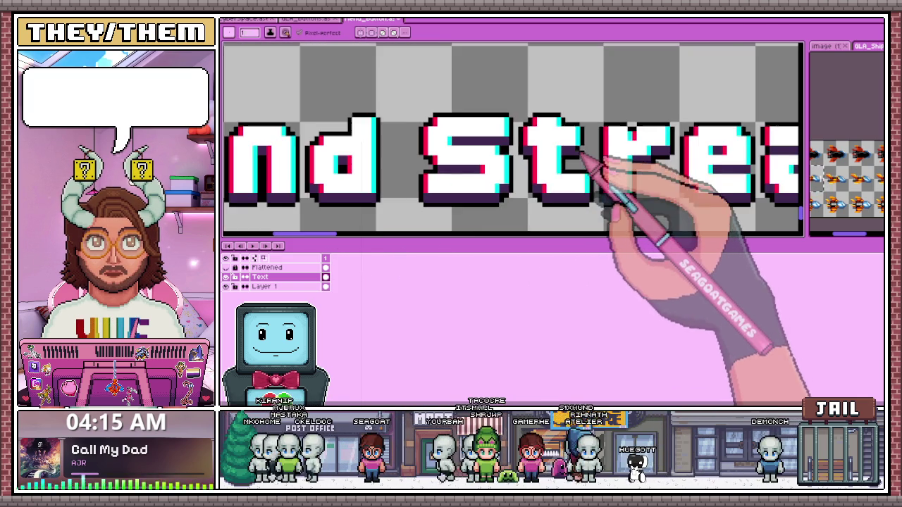
scroll(585, 169, down, 1)
scroll(508, 180, down, 2)
scroll(564, 183, up, 2)
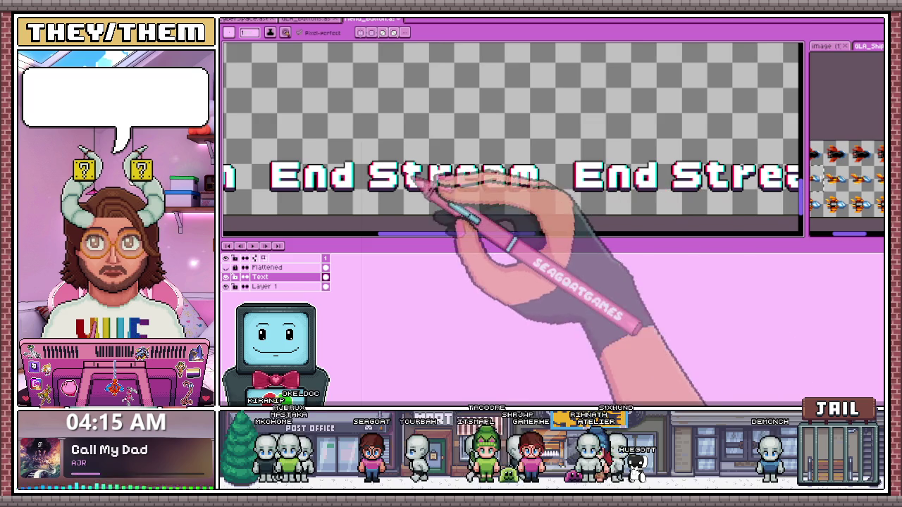
scroll(451, 180, down, 1)
scroll(386, 179, up, 2)
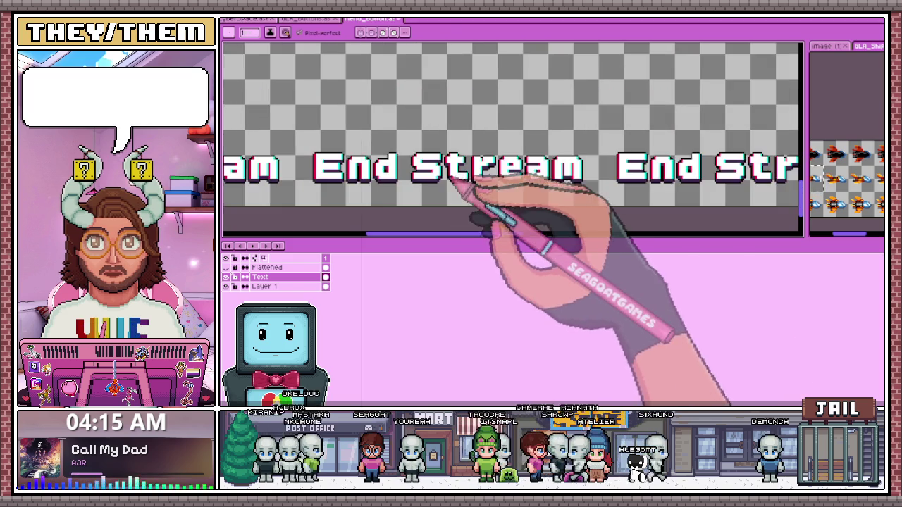
scroll(479, 177, up, 1)
scroll(510, 181, down, 2)
scroll(433, 177, up, 2)
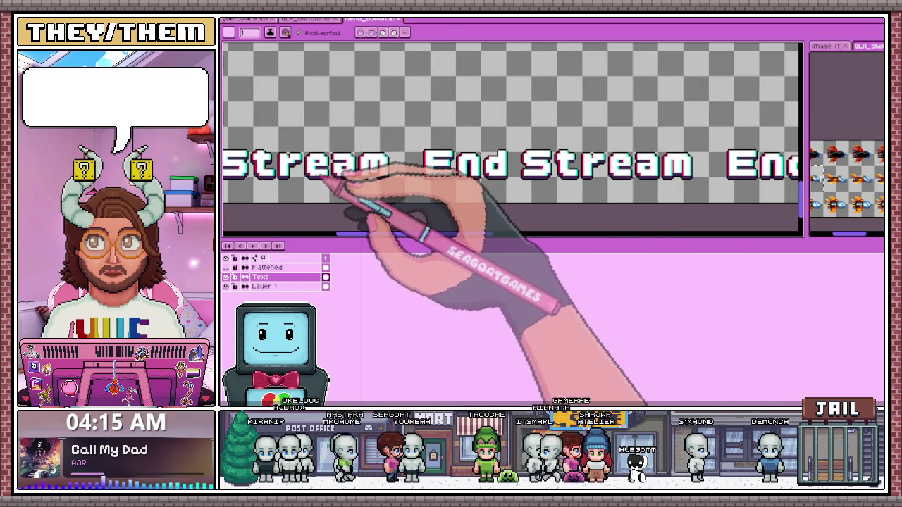
scroll(620, 170, down, 2)
scroll(677, 176, up, 1)
scroll(694, 178, down, 1)
scroll(694, 178, up, 2)
scroll(662, 187, down, 3)
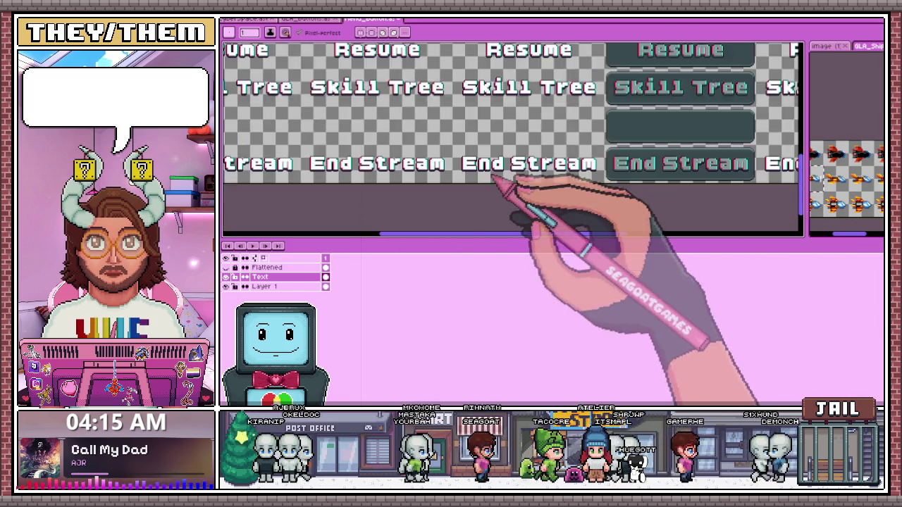
scroll(669, 197, up, 2)
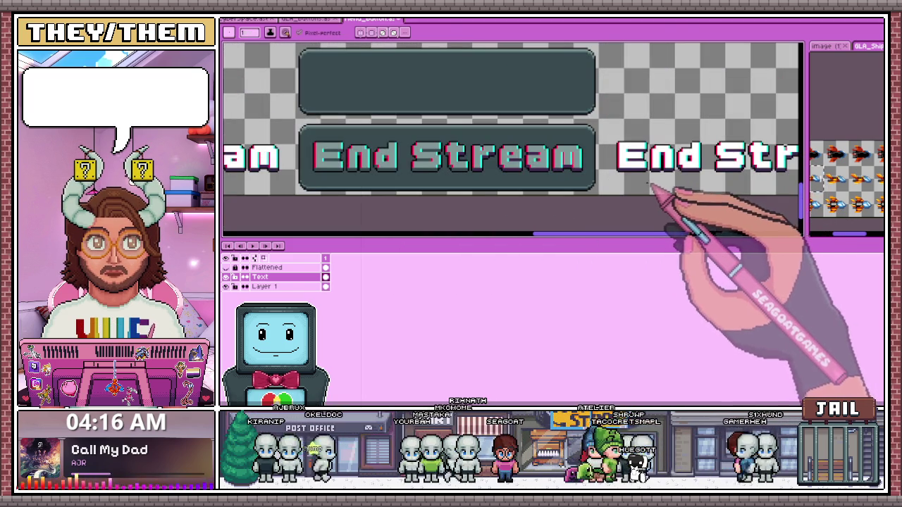
scroll(622, 183, down, 2)
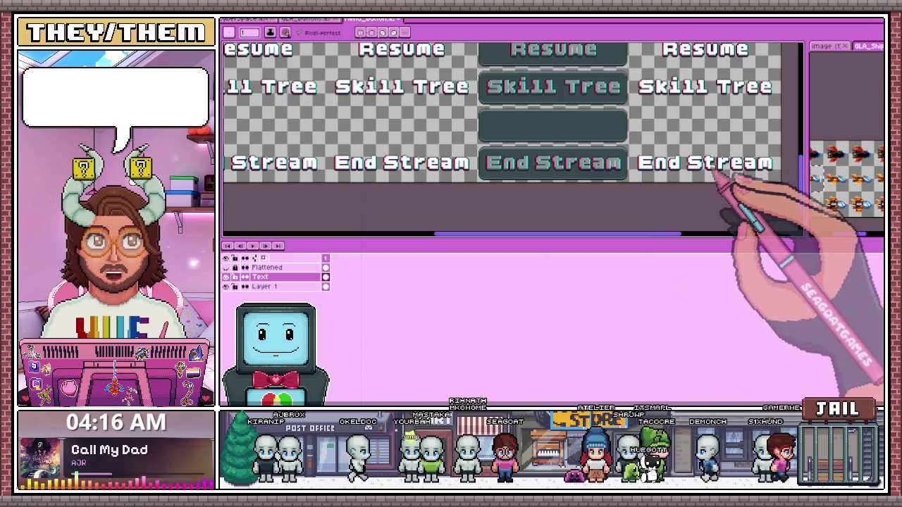
scroll(416, 165, down, 2)
scroll(300, 161, up, 3)
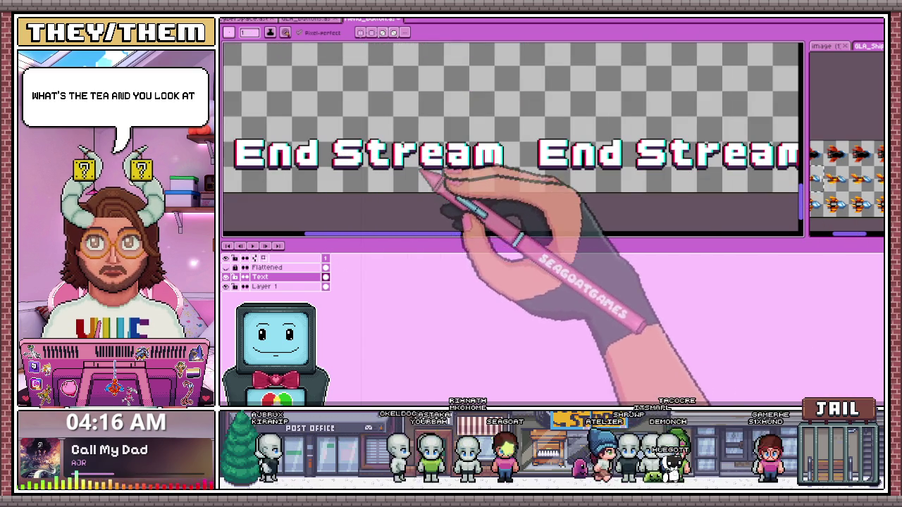
scroll(601, 160, up, 2)
scroll(629, 156, up, 2)
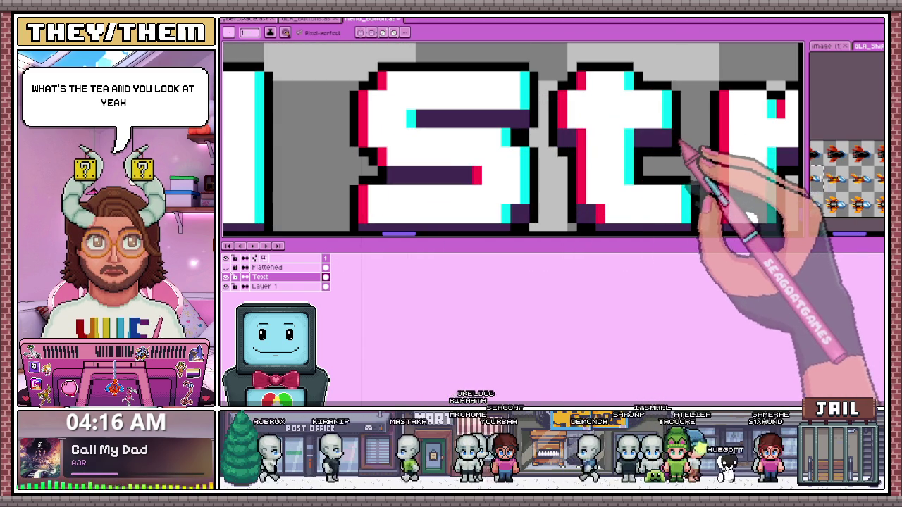
scroll(641, 171, down, 2)
scroll(443, 177, down, 1)
scroll(603, 177, down, 2)
scroll(641, 197, down, 1)
scroll(640, 195, up, 2)
scroll(604, 188, up, 2)
scroll(680, 181, up, 1)
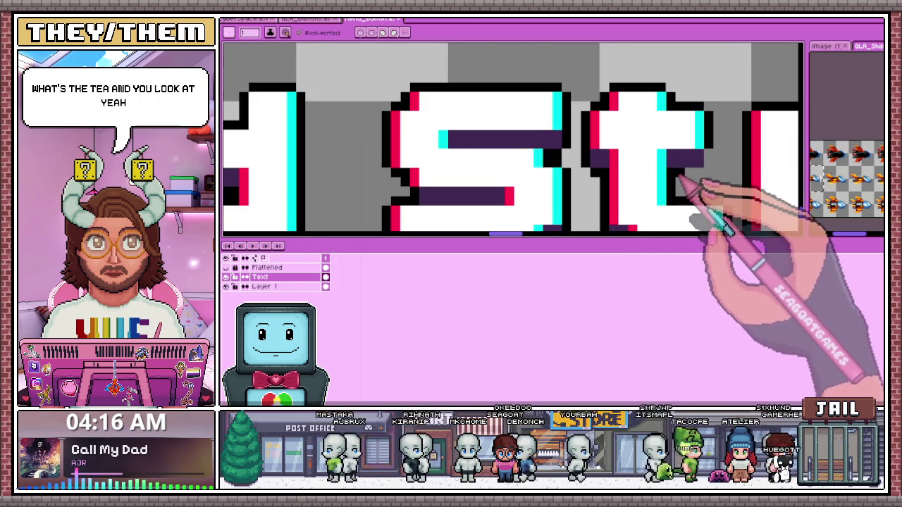
scroll(705, 165, down, 1)
scroll(563, 169, down, 2)
scroll(529, 173, down, 1)
scroll(524, 176, up, 1)
scroll(528, 195, up, 2)
scroll(563, 190, up, 1)
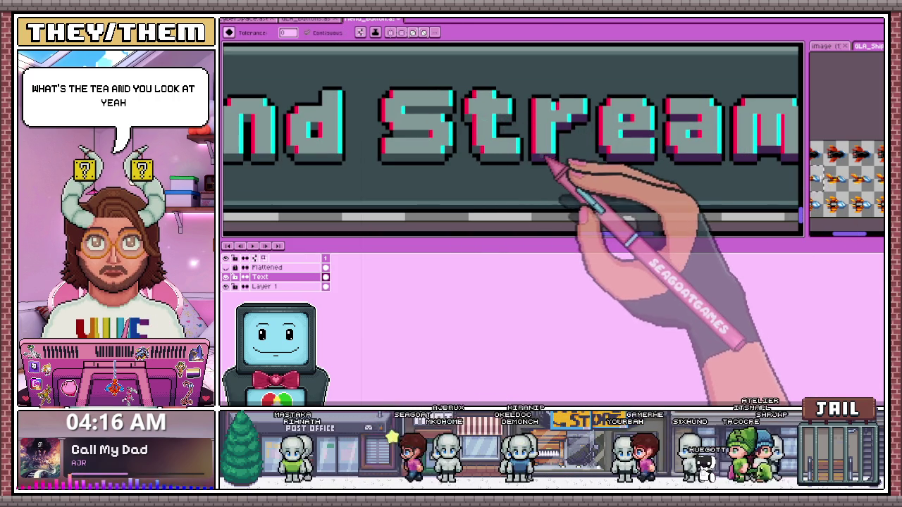
scroll(550, 148, down, 2)
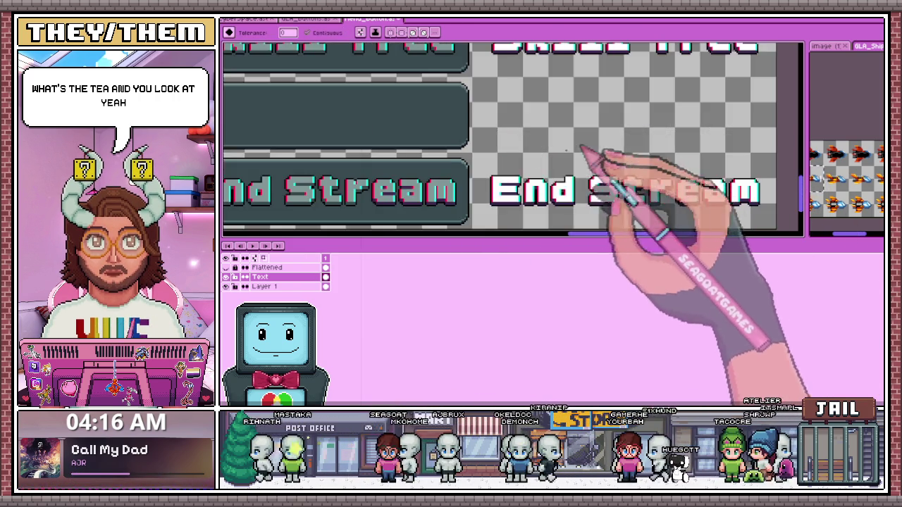
scroll(494, 176, up, 1)
scroll(412, 203, up, 1)
scroll(409, 201, up, 1)
scroll(440, 191, up, 1)
scroll(442, 141, up, 1)
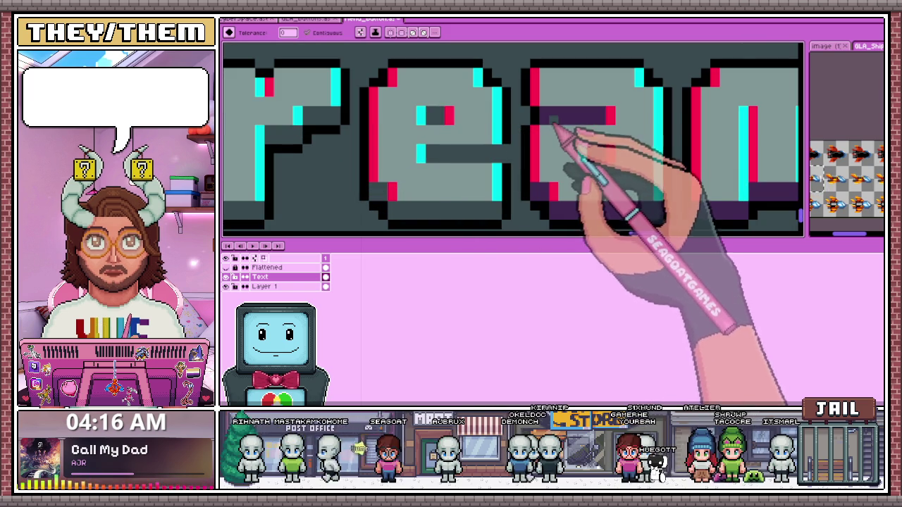
scroll(557, 190, down, 2)
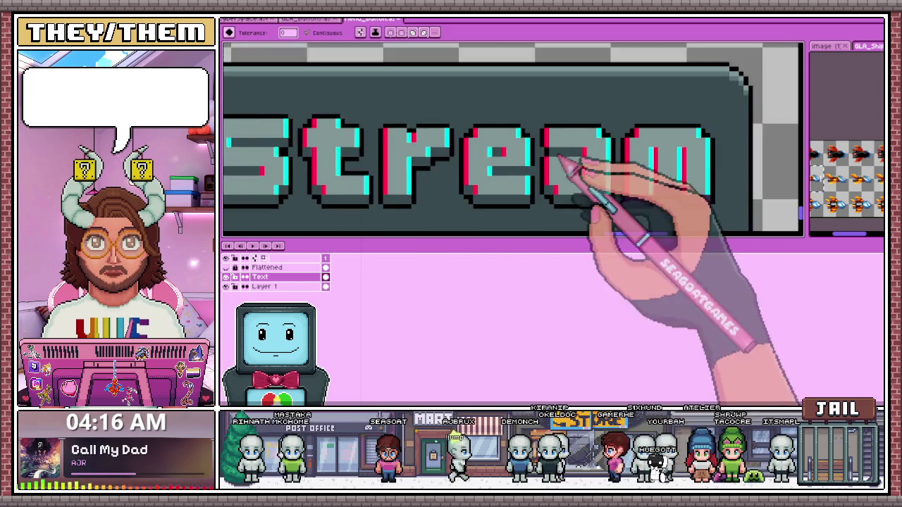
scroll(620, 191, up, 1)
scroll(715, 209, down, 2)
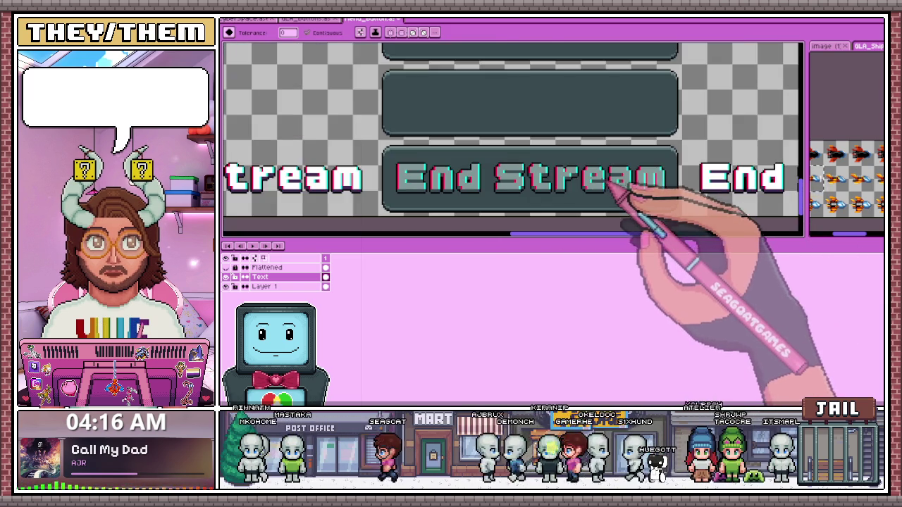
scroll(574, 185, down, 2)
scroll(564, 189, up, 1)
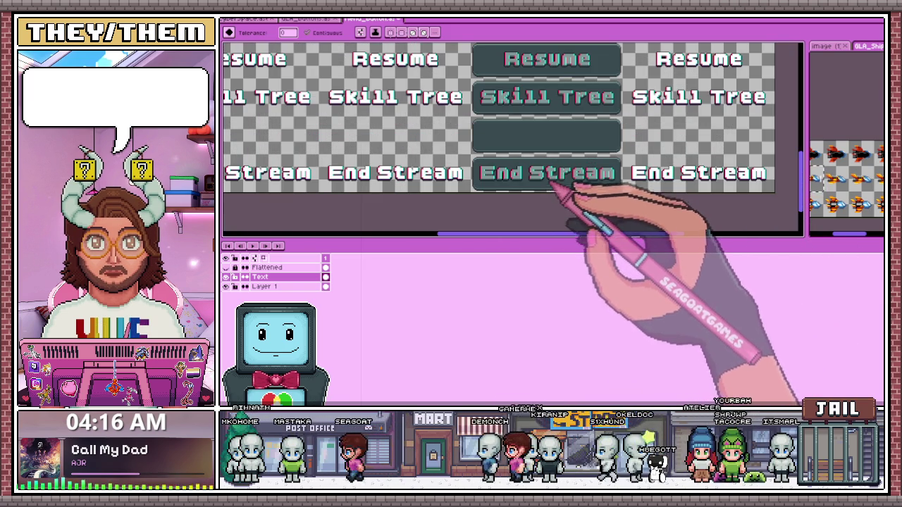
scroll(542, 192, up, 2)
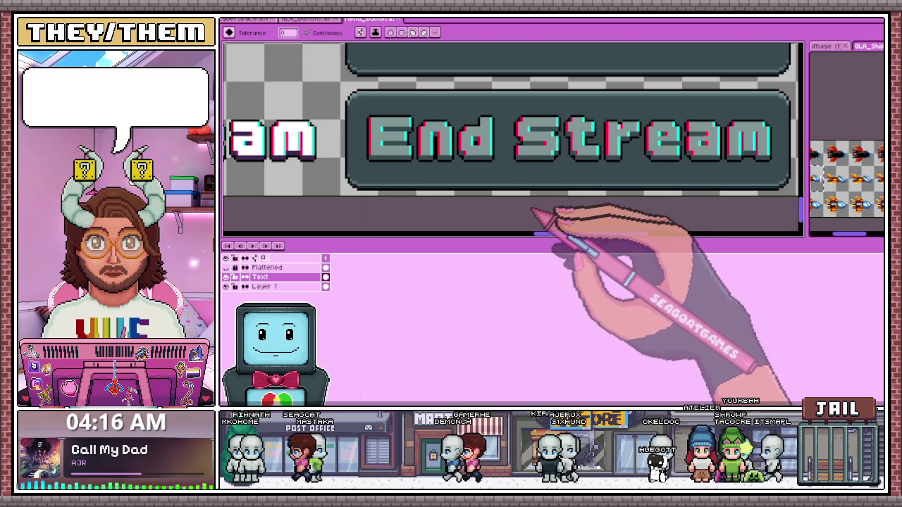
scroll(534, 212, down, 1)
scroll(533, 211, down, 1)
scroll(533, 212, down, 1)
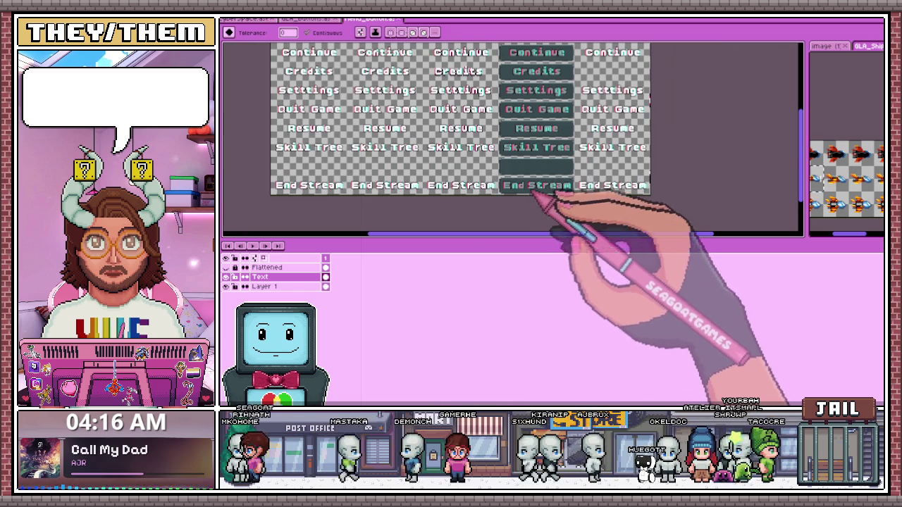
Hide the End Stream layer in the GLA_buttons file to reveal the GO LIVE! button
click(313, 19)
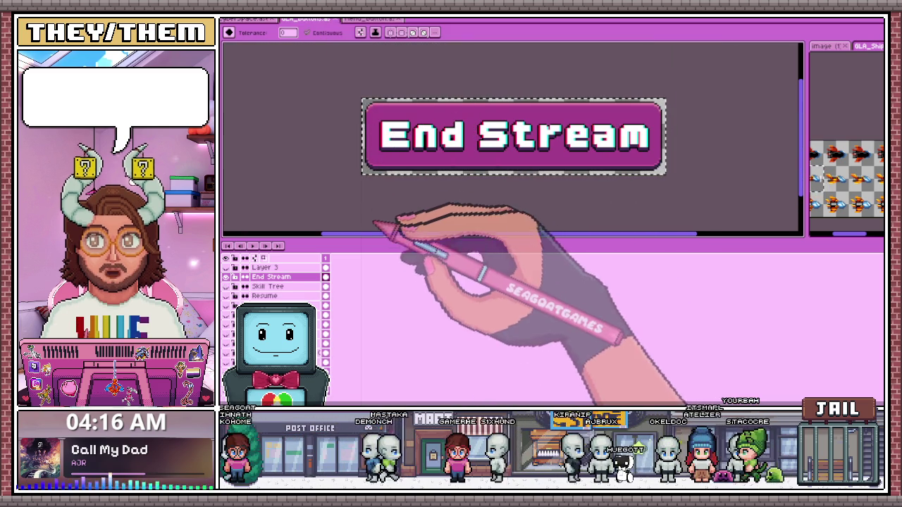
click(243, 271)
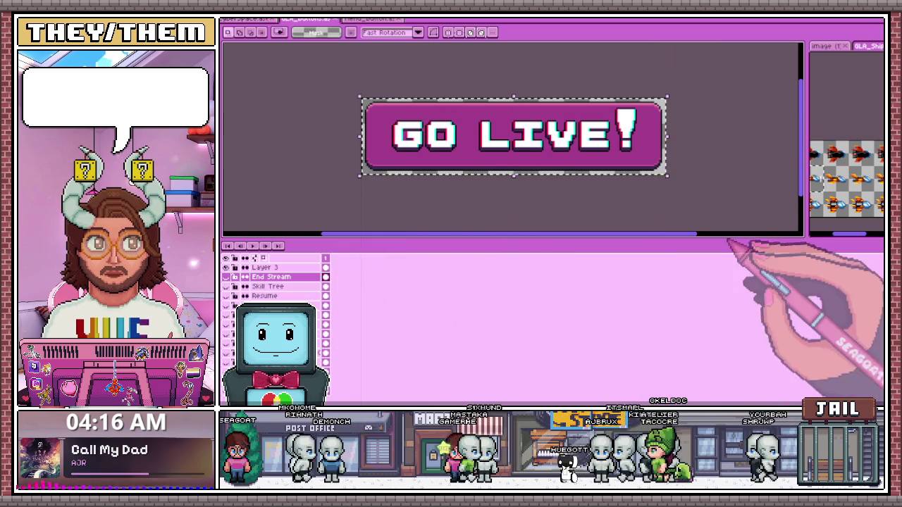
click(369, 20)
mouse_move(270, 175)
mouse_down()
mouse_move(347, 195)
mouse_move(349, 167)
mouse_up()
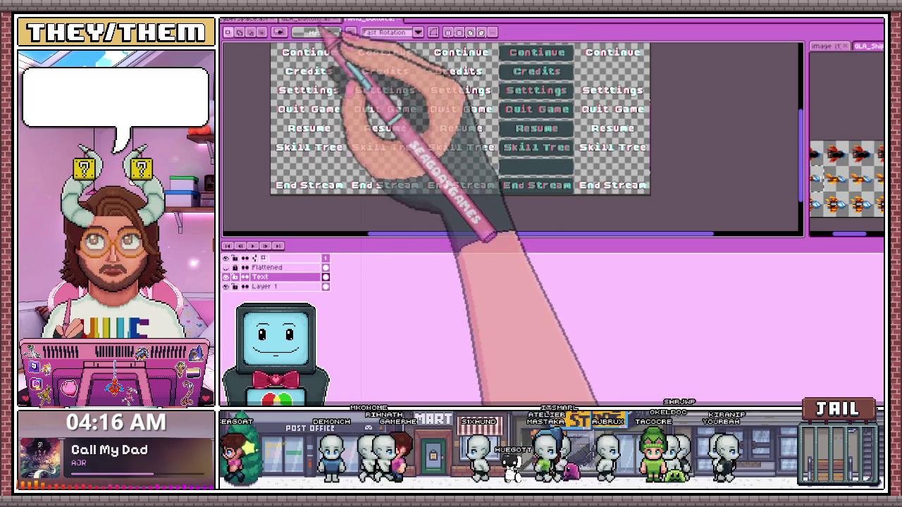
Select the whole GO LIVE! artwork on Layer 3 for copying into the menu sheet
click(313, 20)
ctrl+click(305, 266)
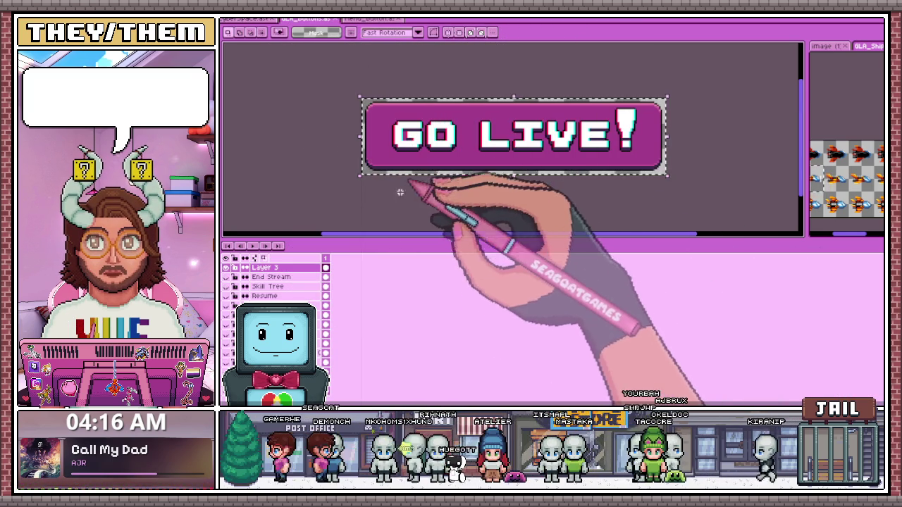
scroll(399, 214, up, 3)
scroll(403, 131, up, 3)
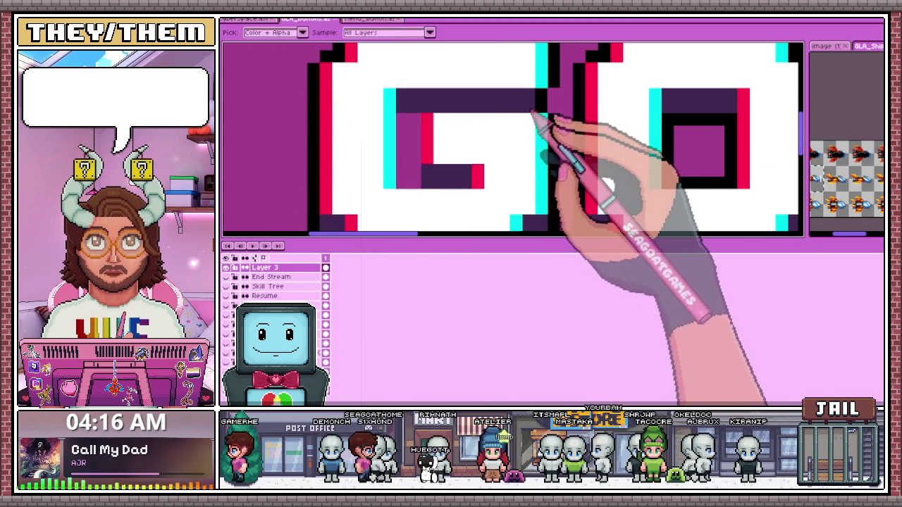
key(b)
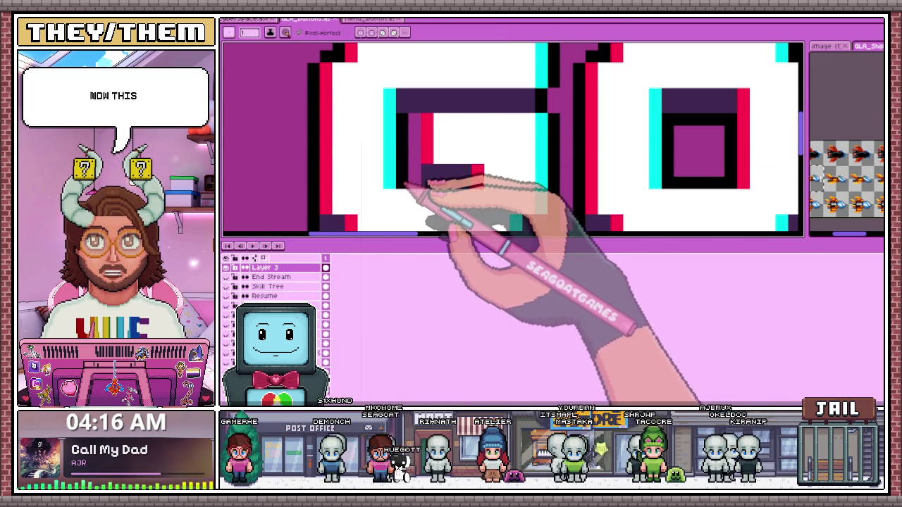
scroll(423, 151, down, 2)
scroll(432, 131, down, 1)
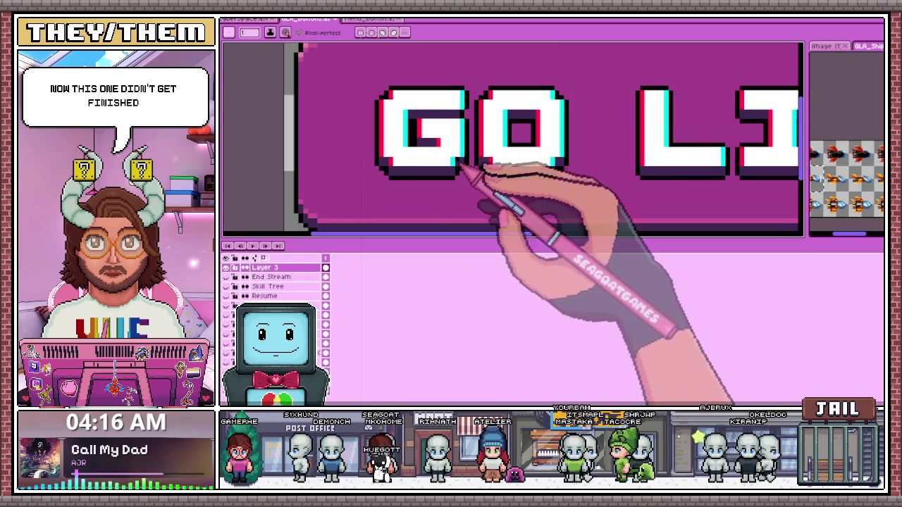
scroll(513, 162, down, 2)
scroll(540, 177, down, 1)
key(m)
scroll(386, 170, down, 1)
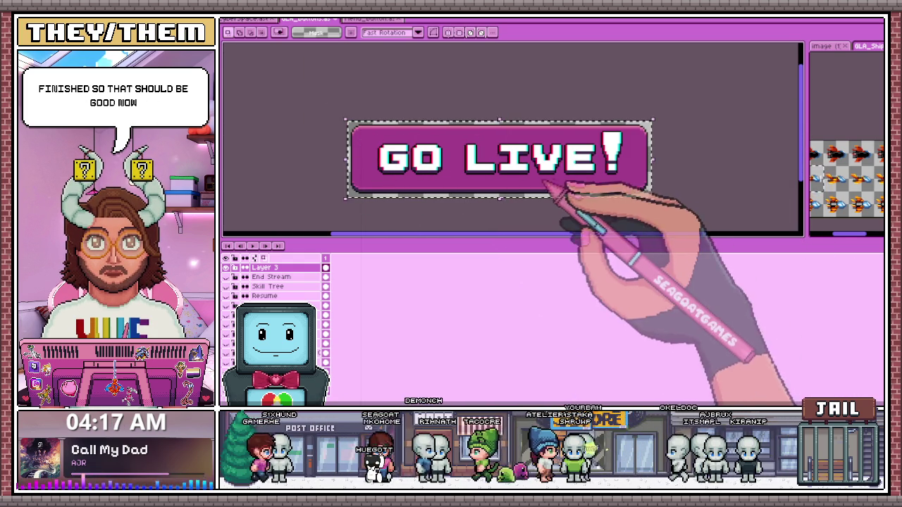
click(368, 19)
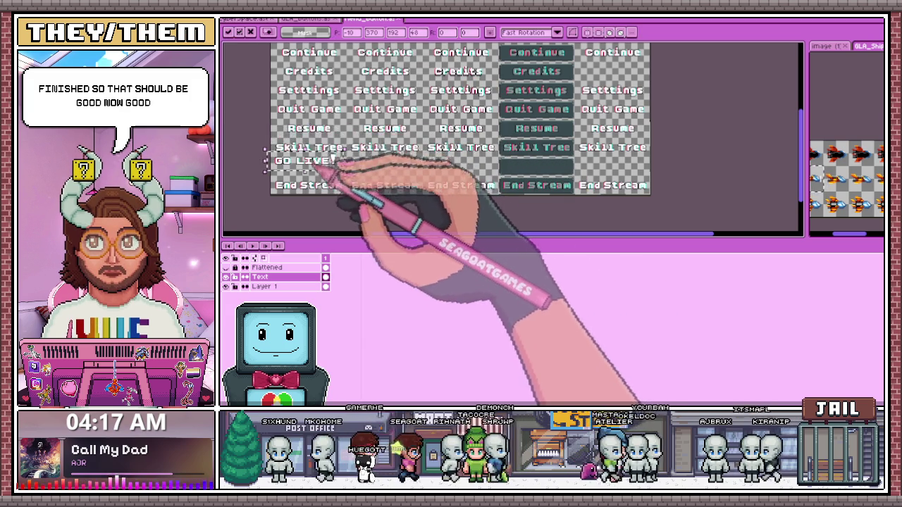
Paste the GO LIVE! label into the sheet and move it into the next column
scroll(331, 159, down, 1)
scroll(313, 152, up, 3)
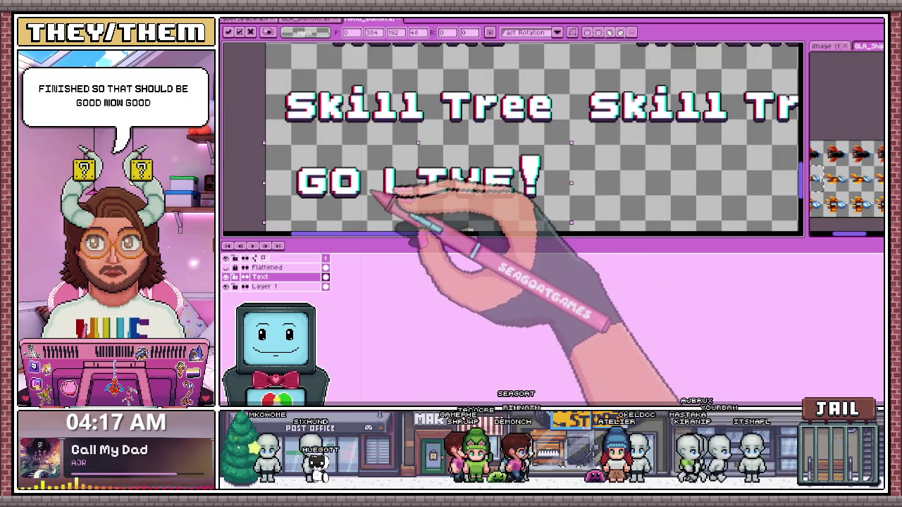
scroll(379, 162, down, 2)
scroll(423, 155, up, 1)
scroll(395, 150, up, 1)
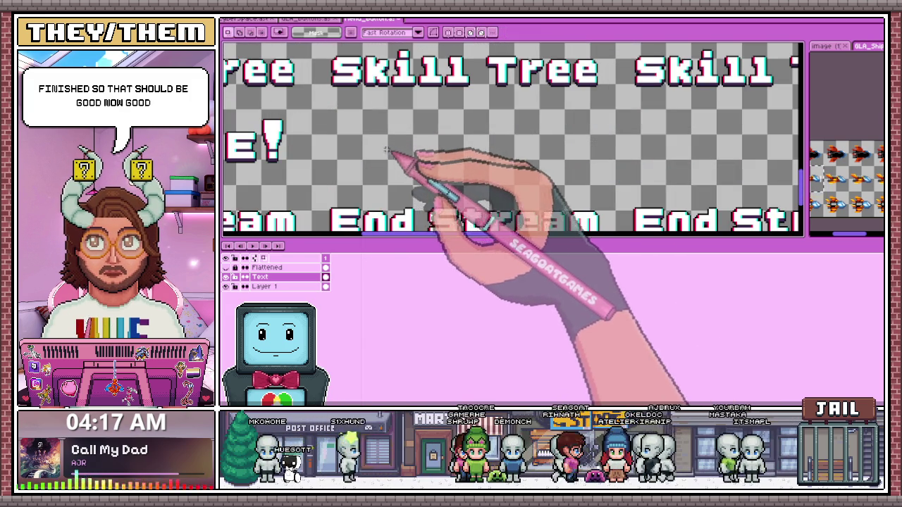
key(ctrl+v)
drag(435, 161, 424, 155)
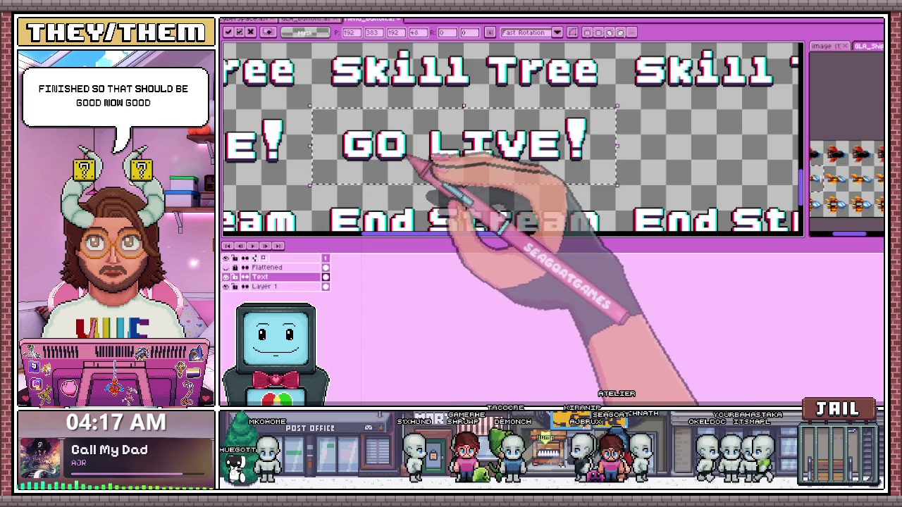
scroll(431, 164, down, 2)
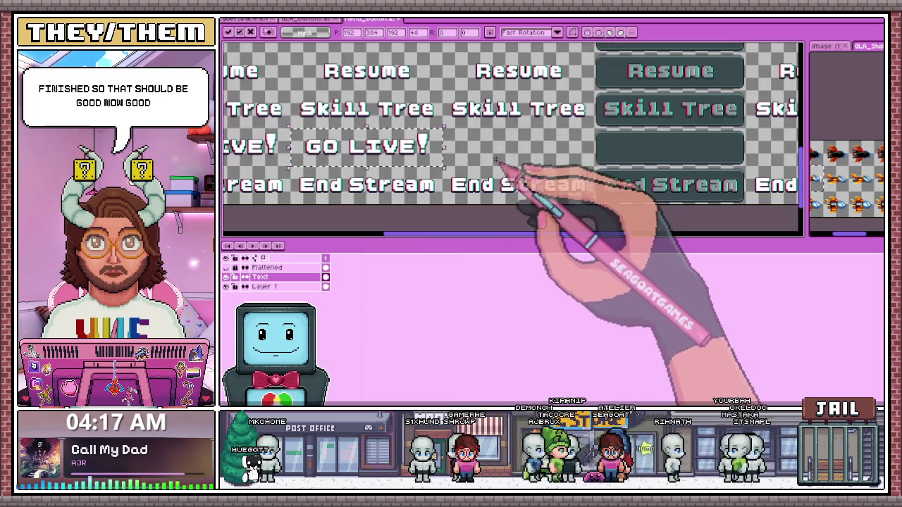
scroll(513, 177, up, 2)
drag(519, 171, 416, 141)
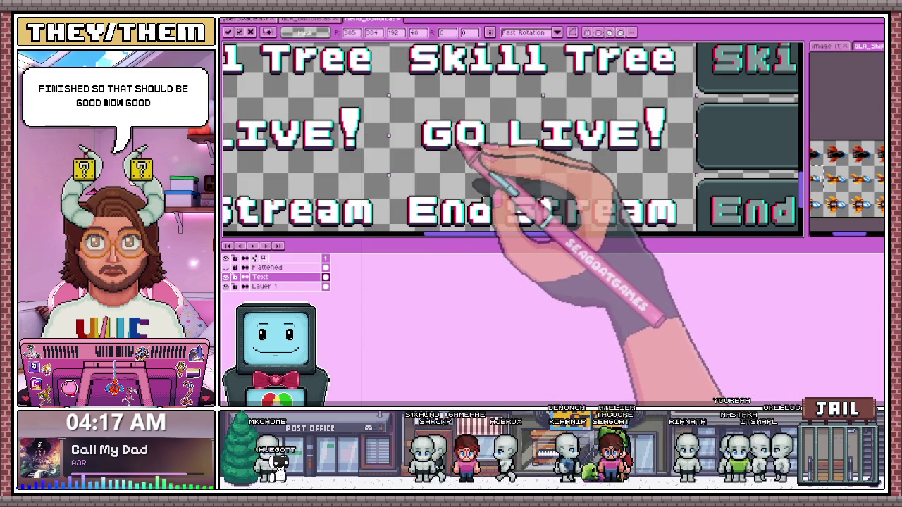
scroll(431, 144, down, 2)
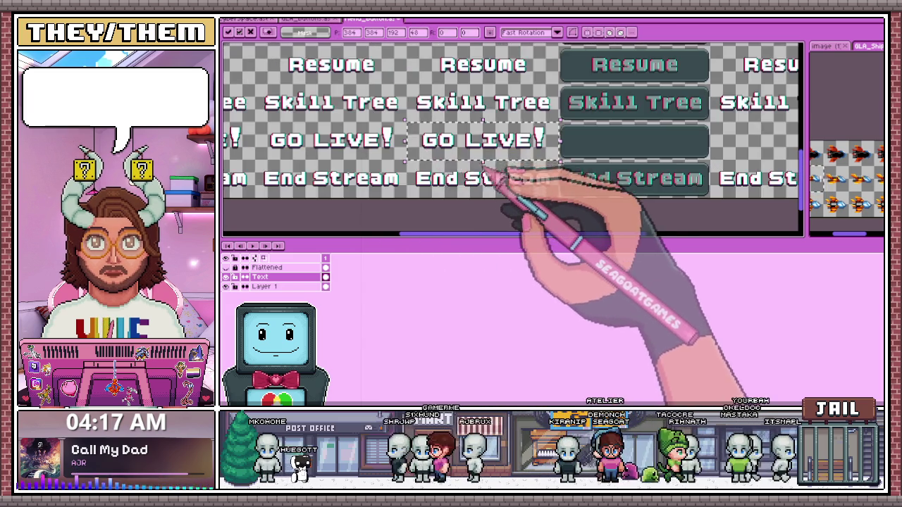
scroll(493, 201, down, 1)
scroll(516, 170, up, 2)
scroll(498, 161, up, 3)
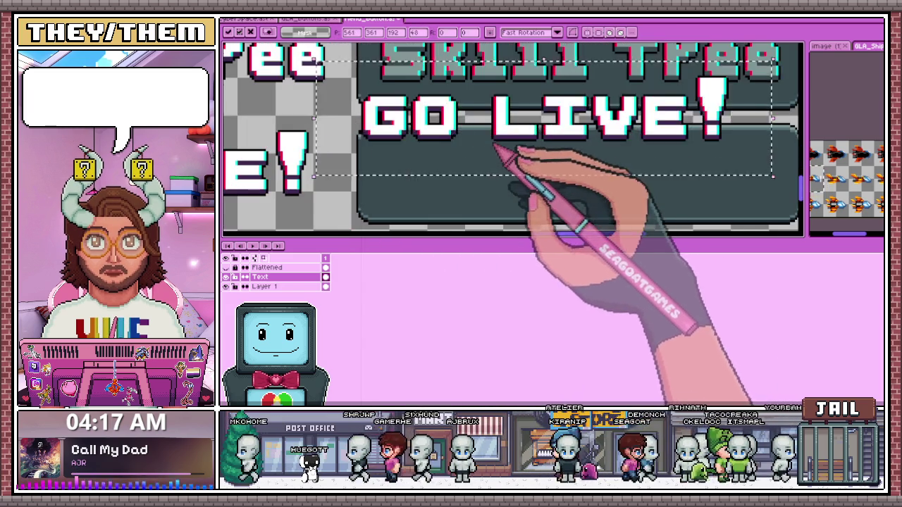
Move GO LIVE! onto the blank dark button, commit it, and marquee-select the area to check
drag(533, 171, 533, 185)
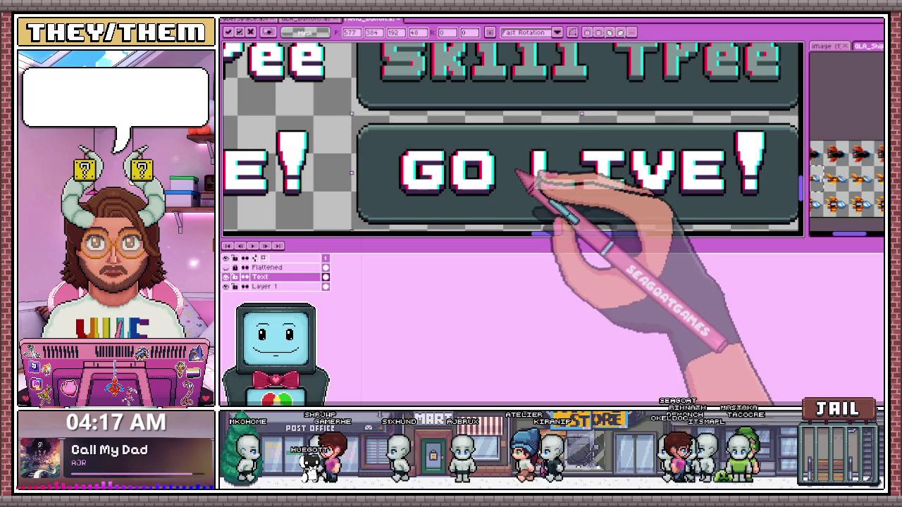
scroll(509, 174, down, 3)
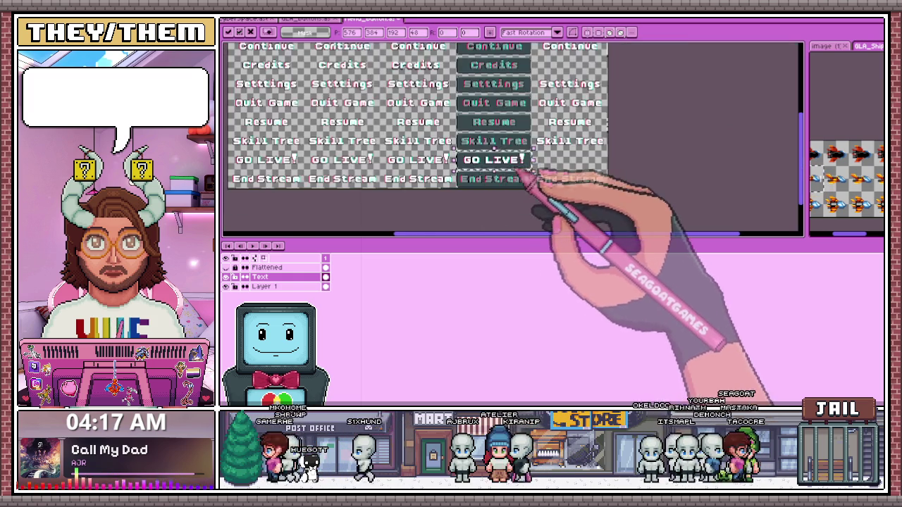
scroll(519, 172, up, 2)
key(ctrl+d)
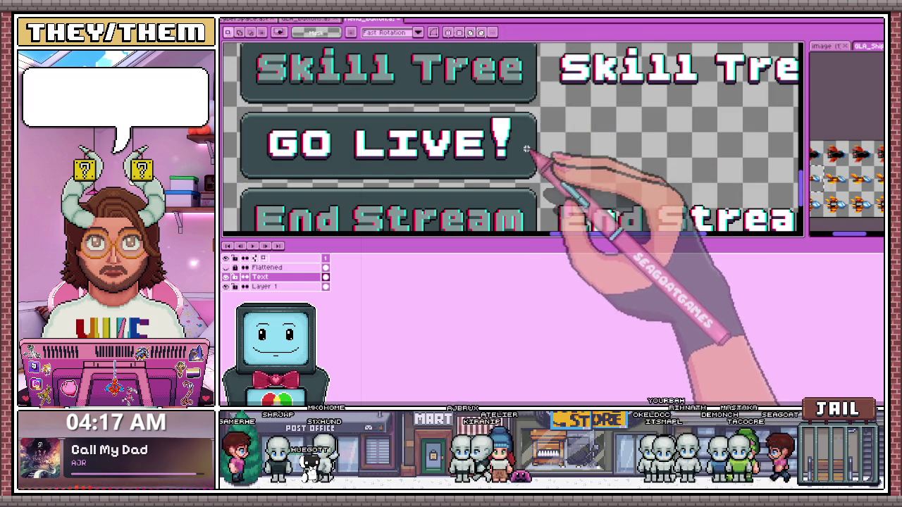
scroll(500, 142, down, 1)
scroll(423, 134, up, 3)
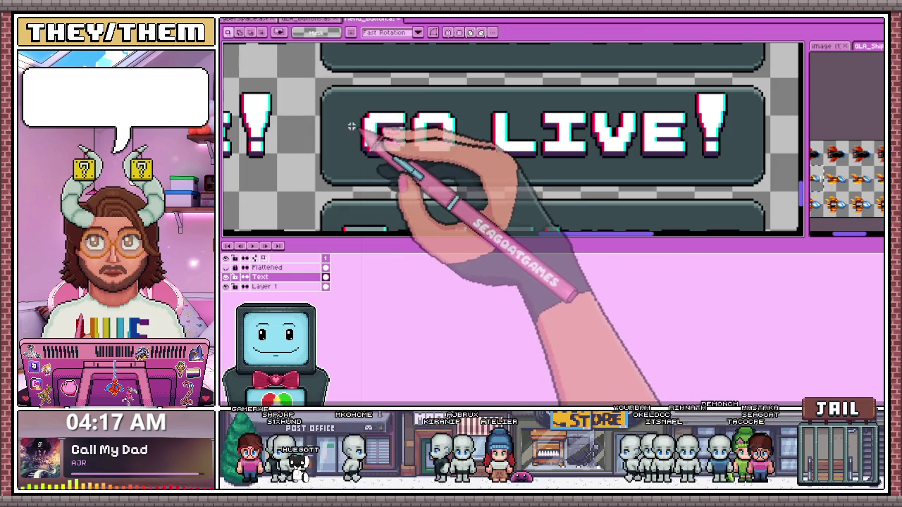
scroll(396, 172, down, 2)
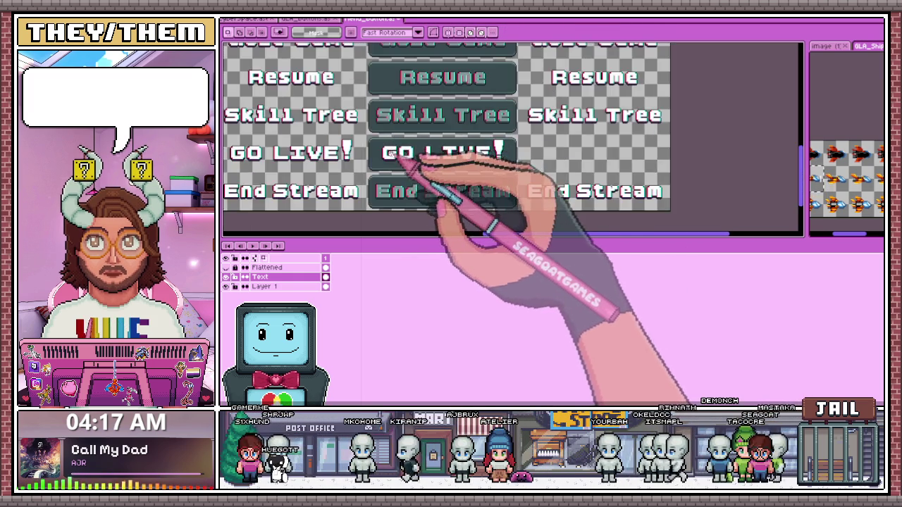
scroll(402, 151, up, 1)
drag(363, 127, 645, 190)
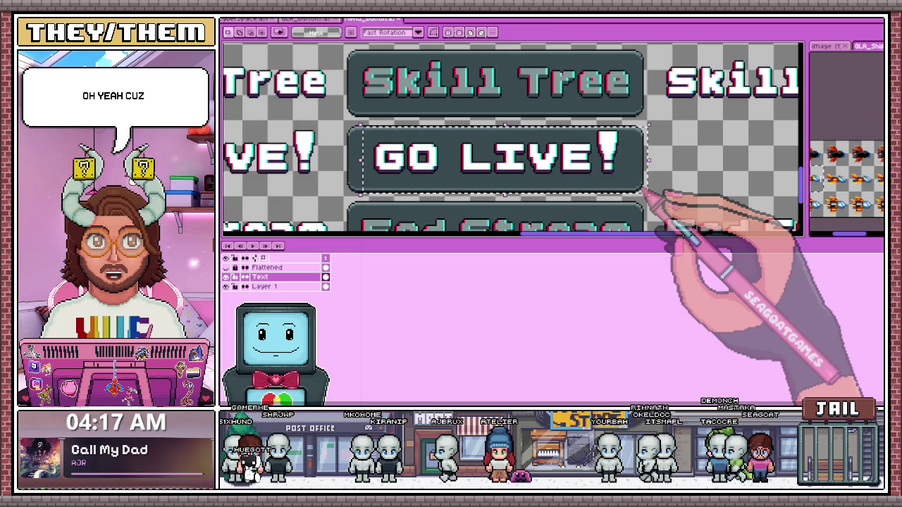
scroll(663, 200, down, 2)
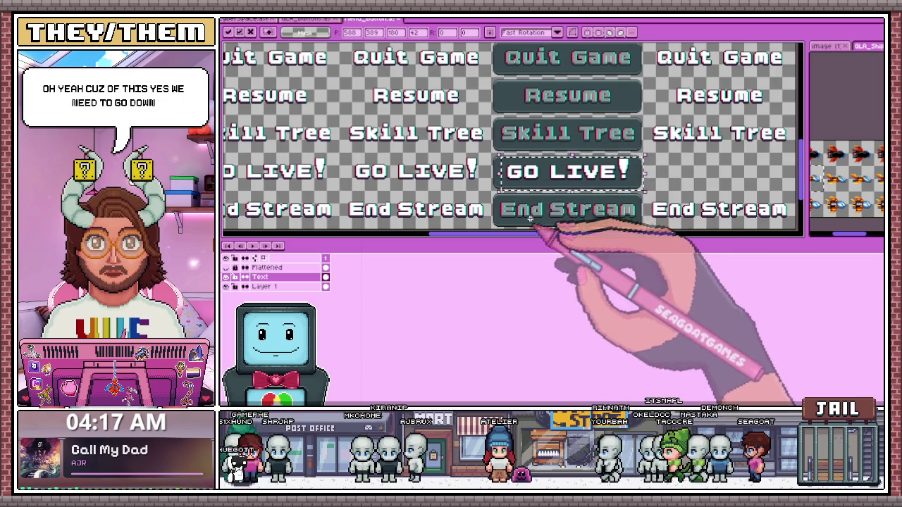
scroll(550, 205, up, 2)
mouse_move(379, 112)
mouse_down()
mouse_move(650, 204)
mouse_move(677, 200)
mouse_up()
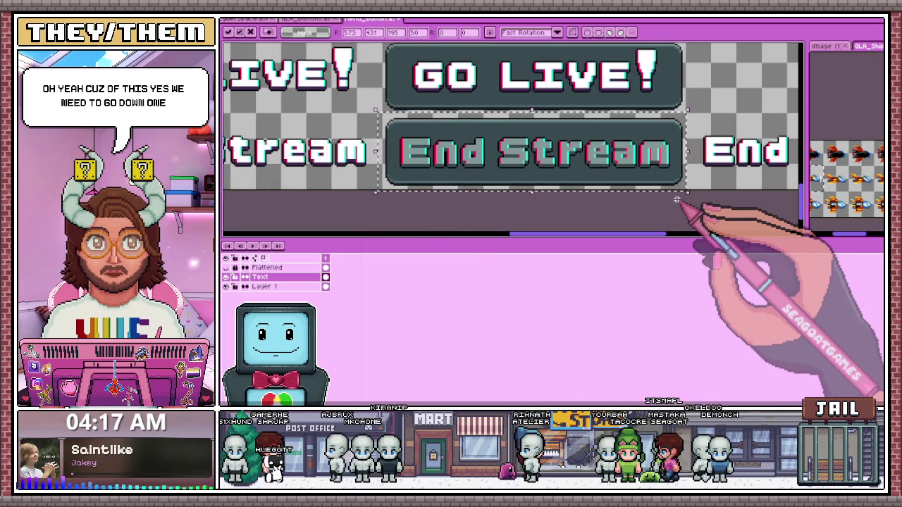
scroll(539, 153, down, 3)
scroll(614, 172, up, 2)
scroll(516, 126, up, 2)
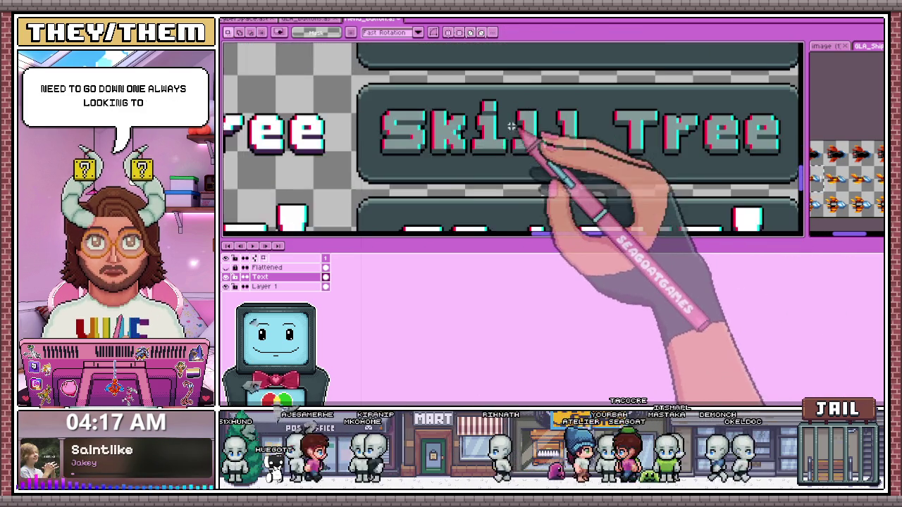
scroll(516, 126, down, 1)
drag(366, 88, 664, 153)
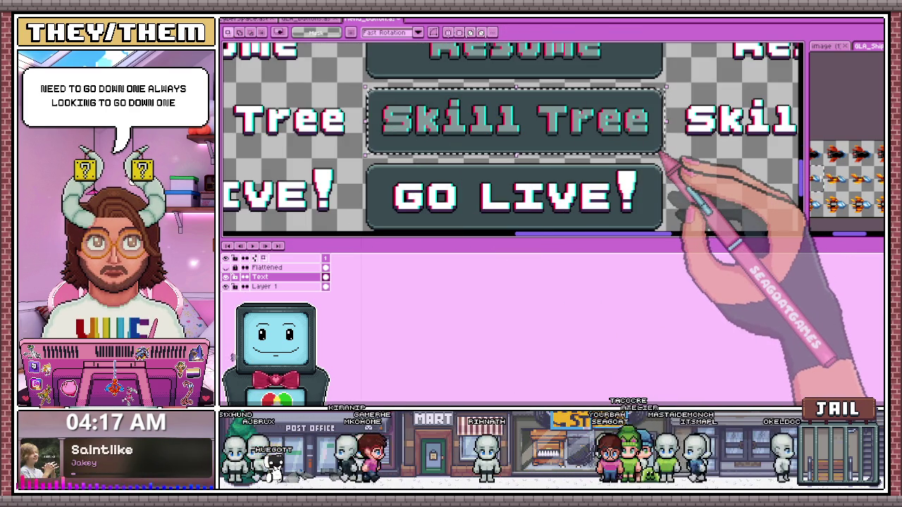
scroll(584, 181, down, 1)
scroll(573, 151, down, 2)
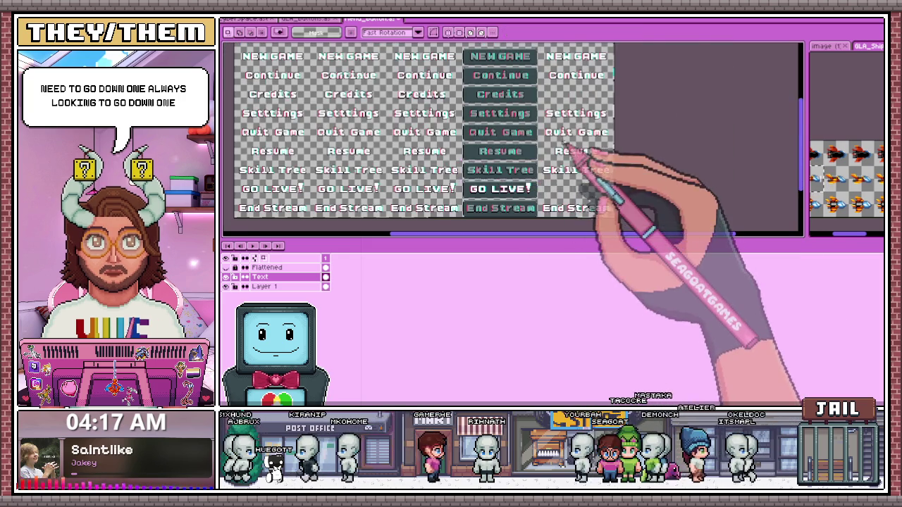
scroll(483, 147, up, 2)
drag(409, 141, 539, 174)
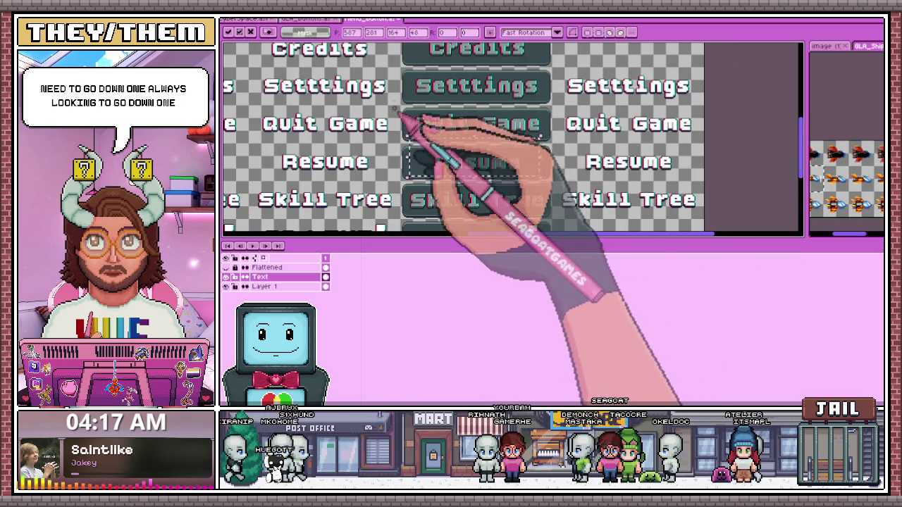
drag(403, 105, 518, 139)
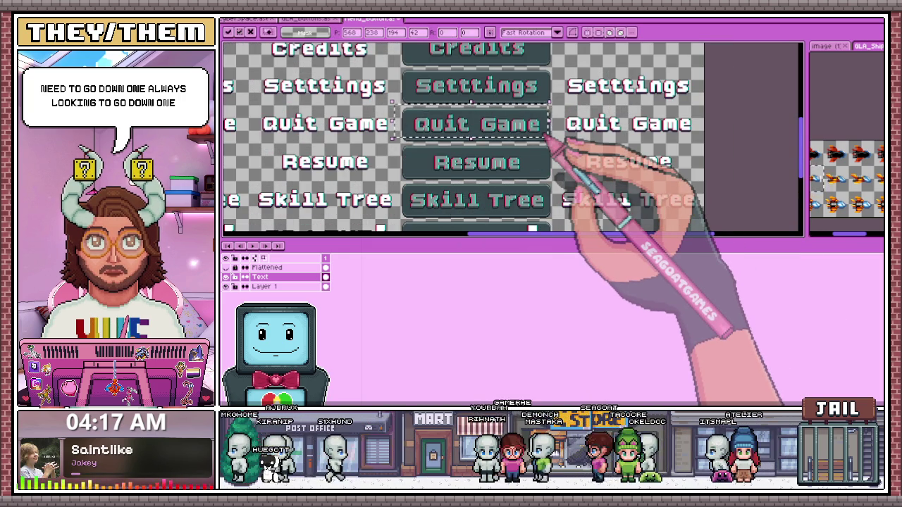
mouse_move(403, 69)
mouse_down()
mouse_move(533, 88)
mouse_move(549, 102)
mouse_up()
scroll(507, 177, down, 2)
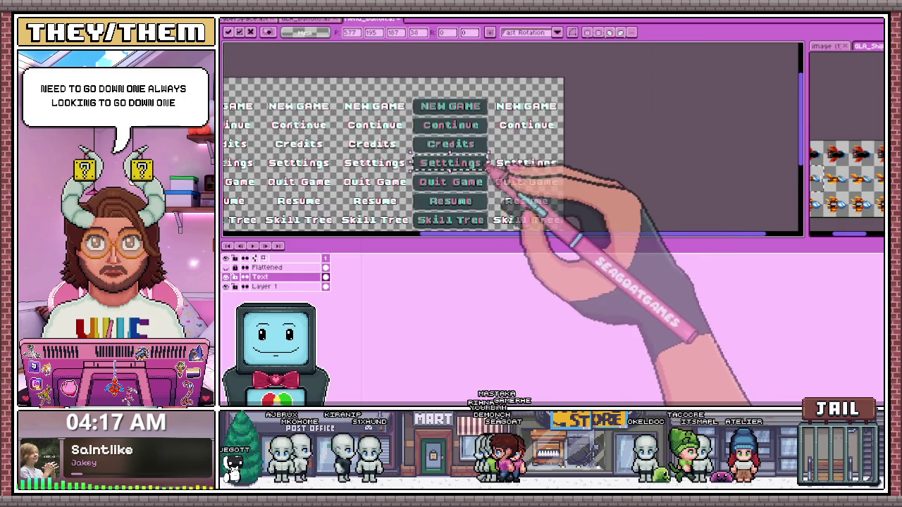
scroll(451, 155, up, 3)
scroll(394, 155, up, 2)
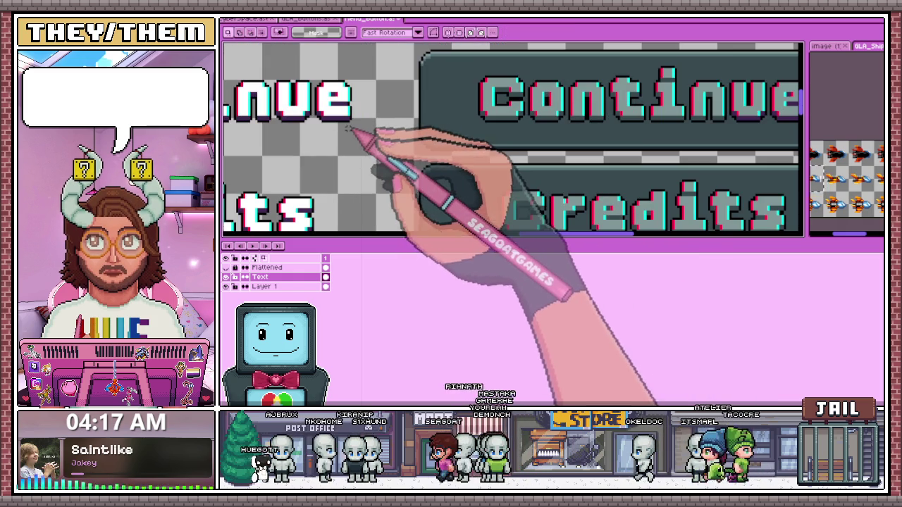
drag(346, 123, 517, 141)
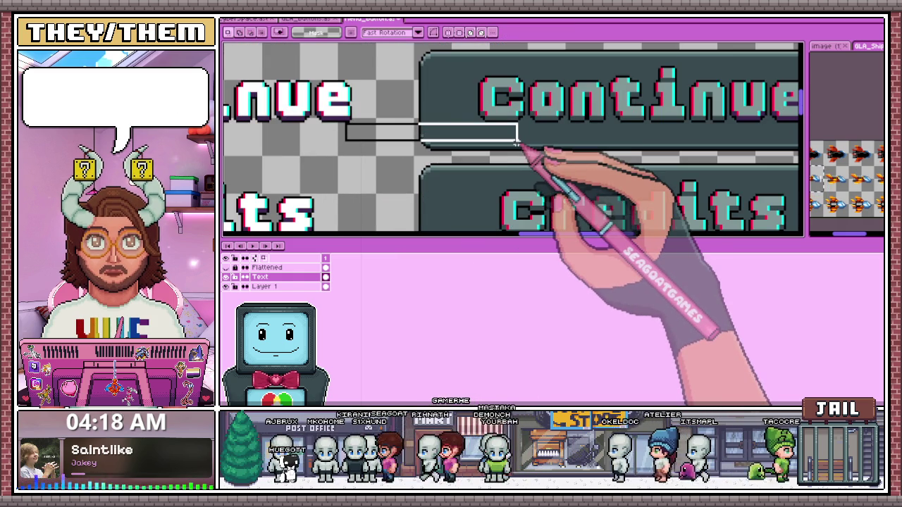
scroll(494, 130, down, 4)
drag(486, 106, 626, 141)
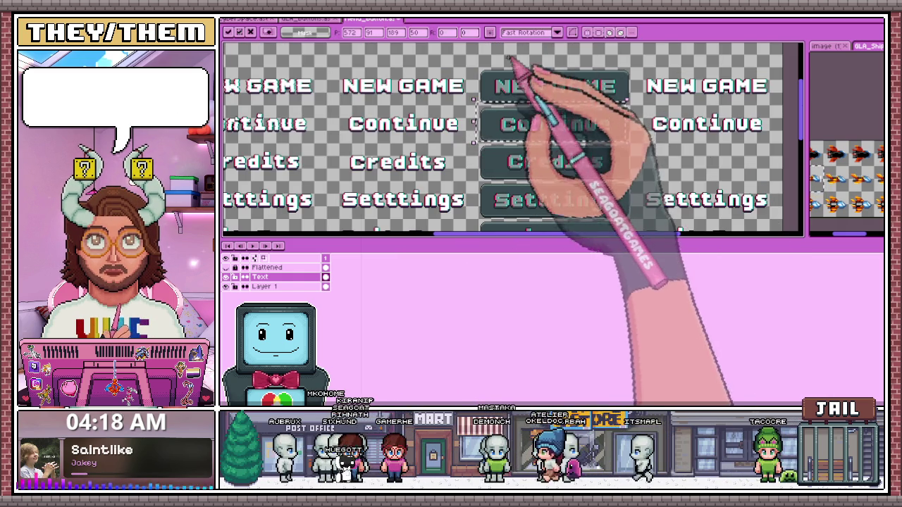
scroll(515, 70, up, 2)
scroll(451, 106, up, 2)
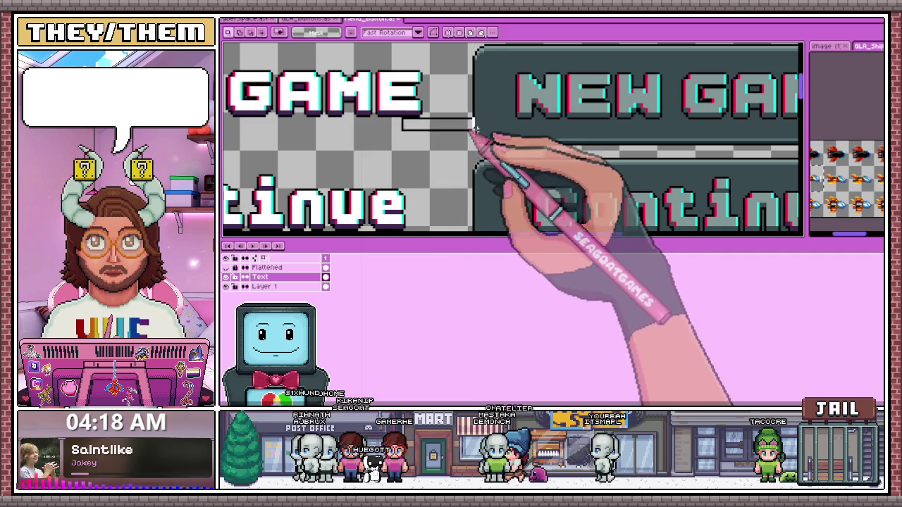
drag(403, 119, 527, 141)
scroll(527, 144, down, 3)
scroll(520, 191, up, 1)
scroll(511, 144, up, 1)
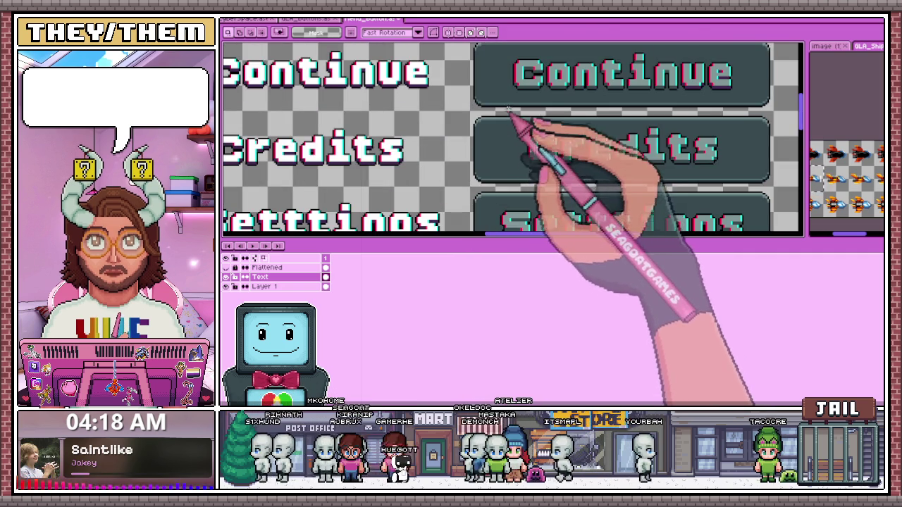
scroll(423, 91, up, 1)
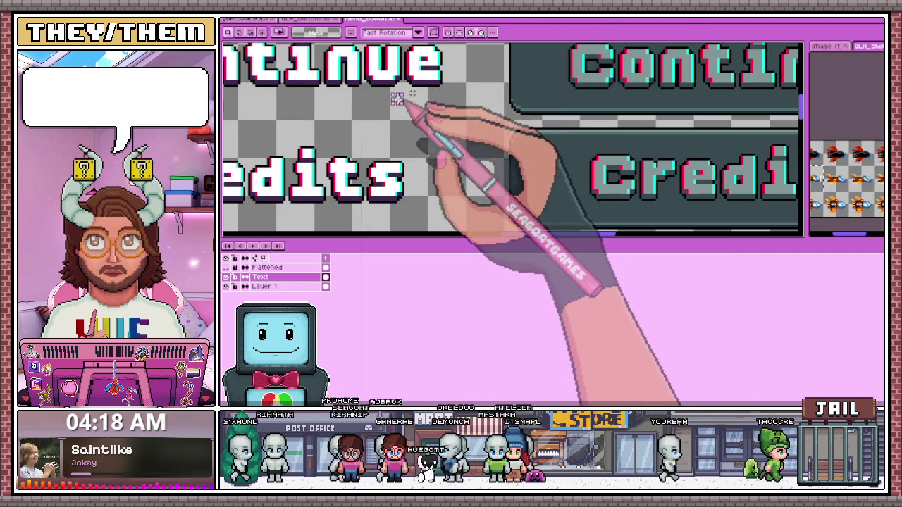
scroll(494, 90, down, 2)
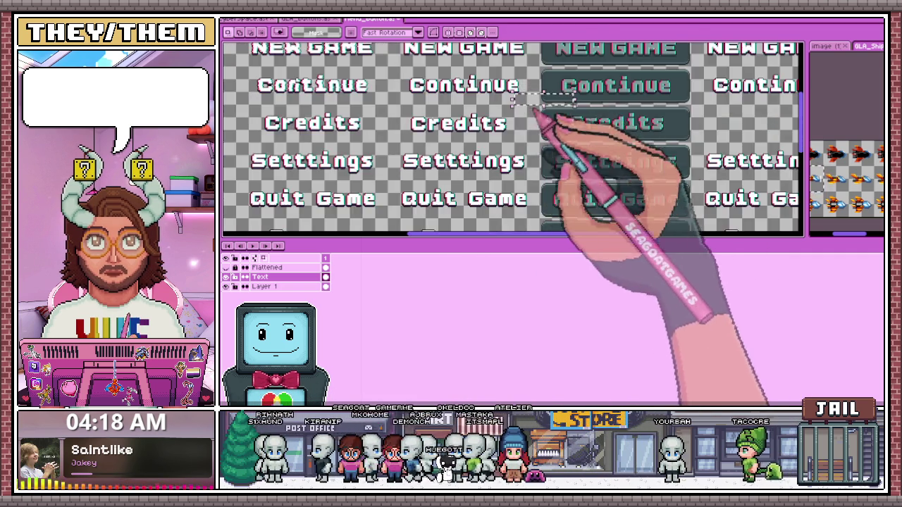
scroll(535, 120, up, 2)
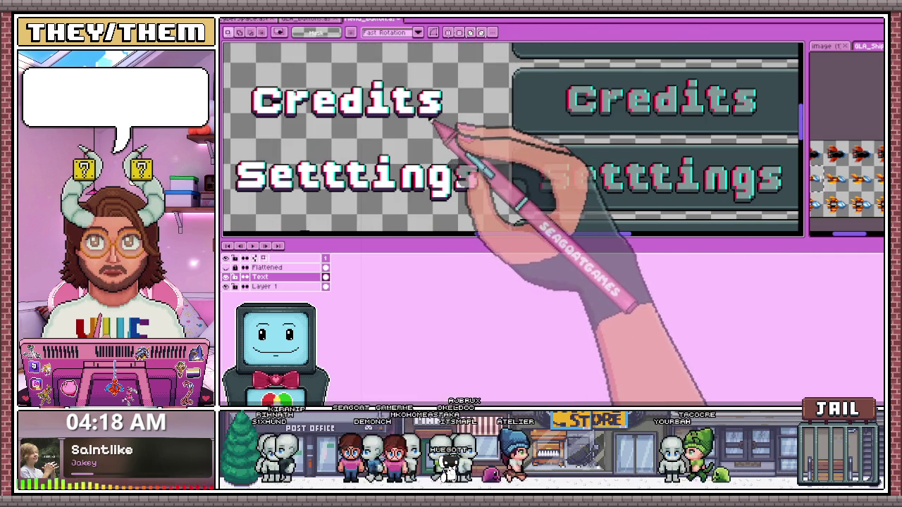
drag(431, 121, 574, 150)
scroll(578, 145, up, 1)
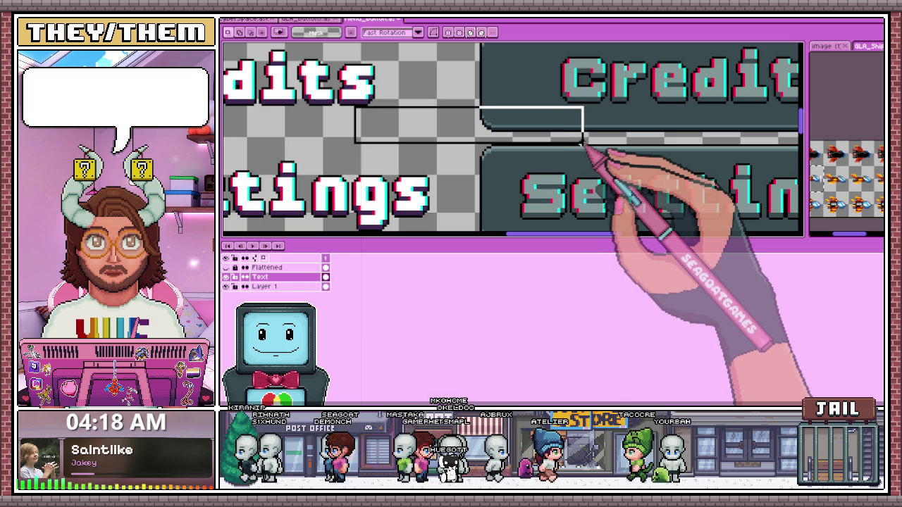
scroll(582, 145, down, 3)
scroll(582, 145, up, 3)
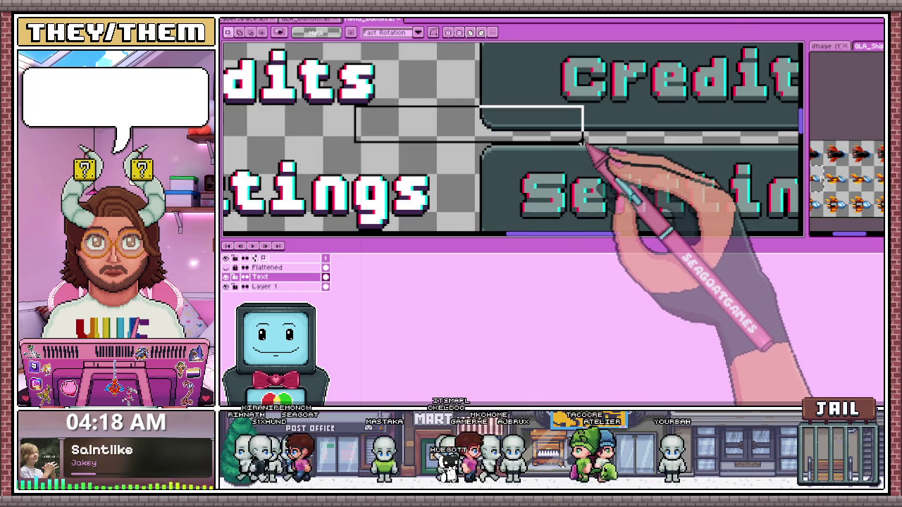
scroll(582, 144, down, 2)
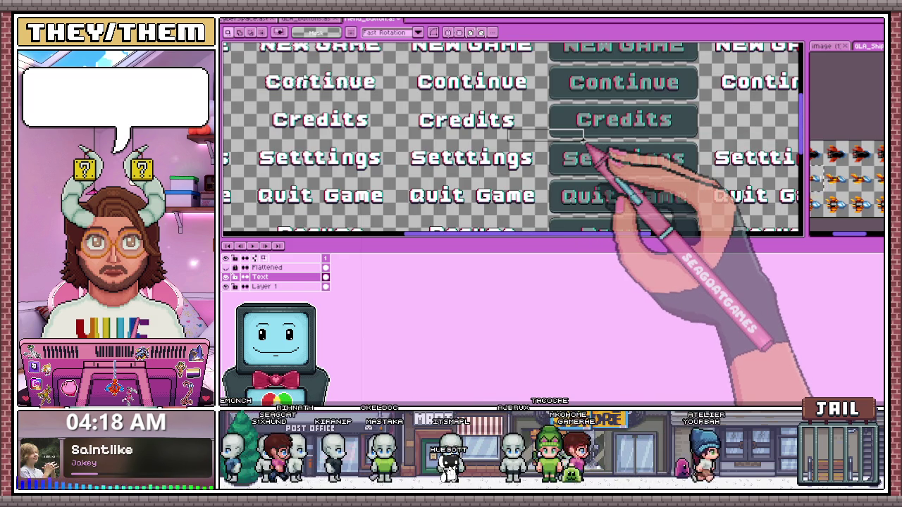
scroll(401, 140, up, 2)
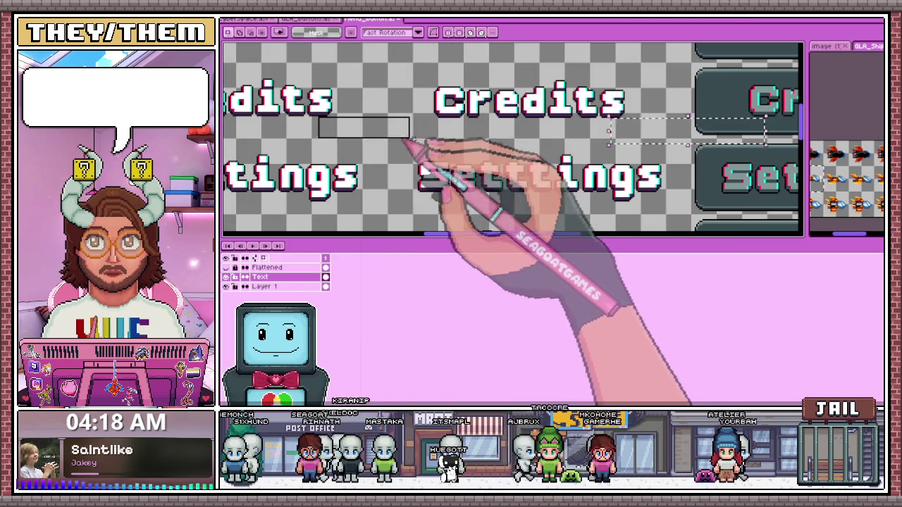
scroll(455, 137, down, 2)
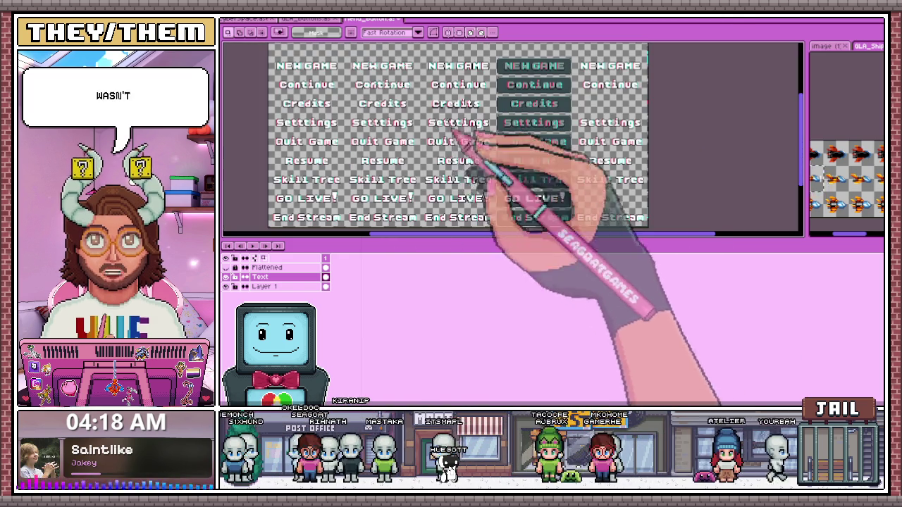
scroll(458, 126, up, 1)
scroll(462, 121, down, 2)
scroll(423, 95, up, 3)
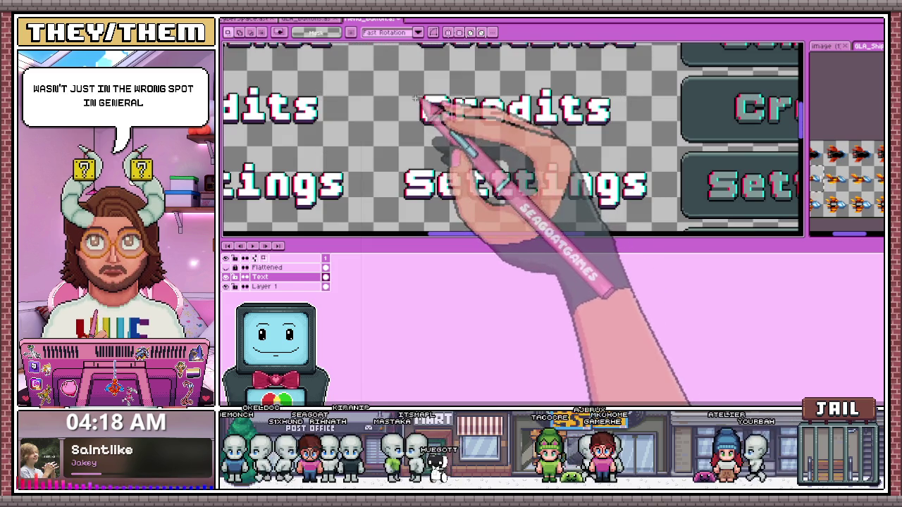
drag(408, 90, 624, 139)
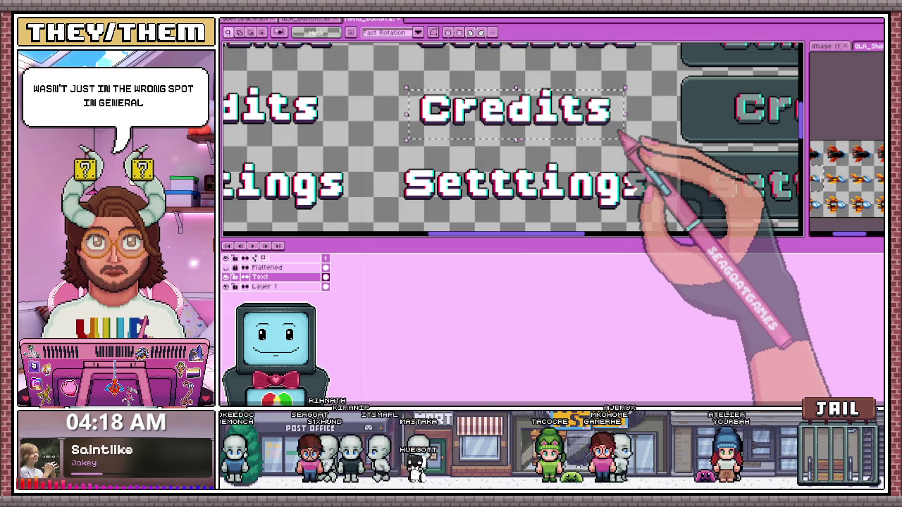
drag(397, 76, 632, 144)
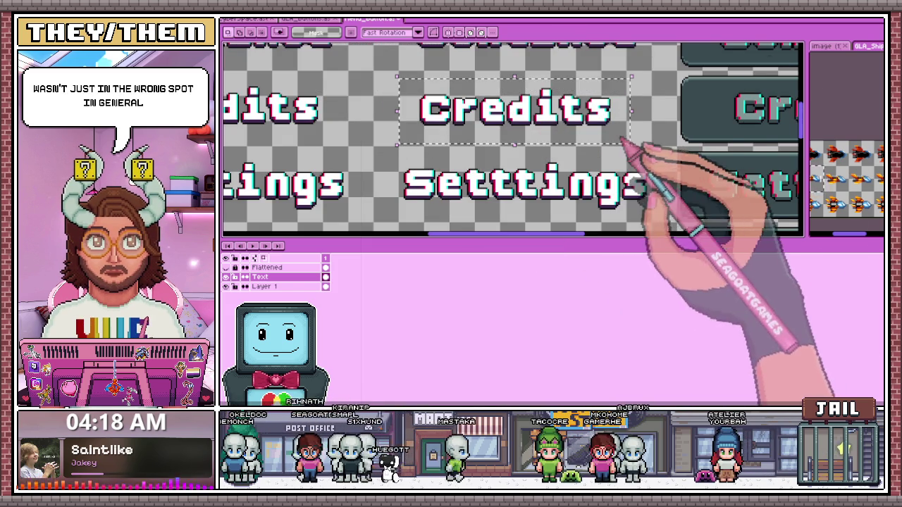
click(350, 136)
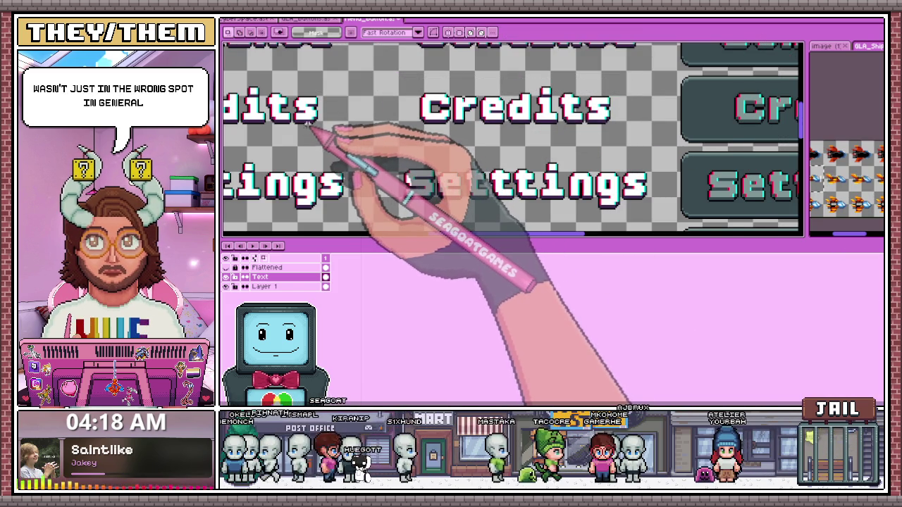
drag(310, 124, 467, 161)
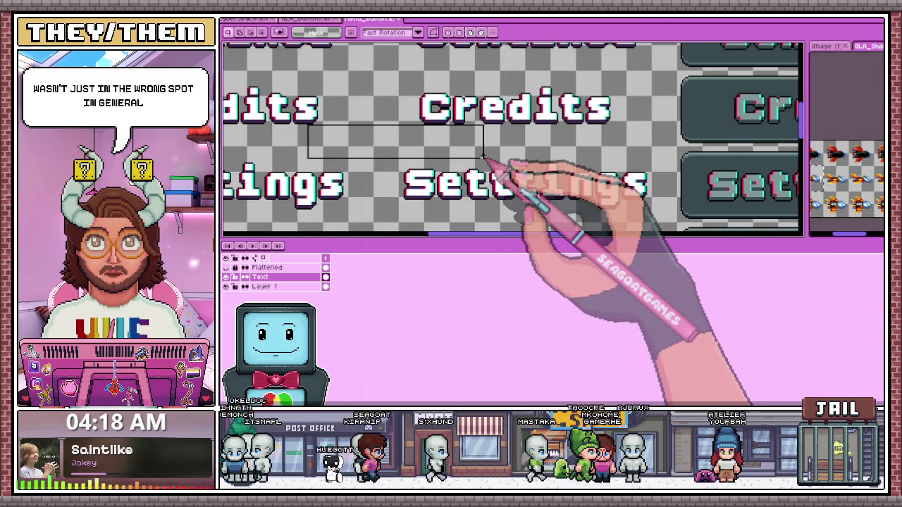
scroll(470, 116, down, 2)
scroll(499, 142, up, 1)
scroll(503, 145, up, 1)
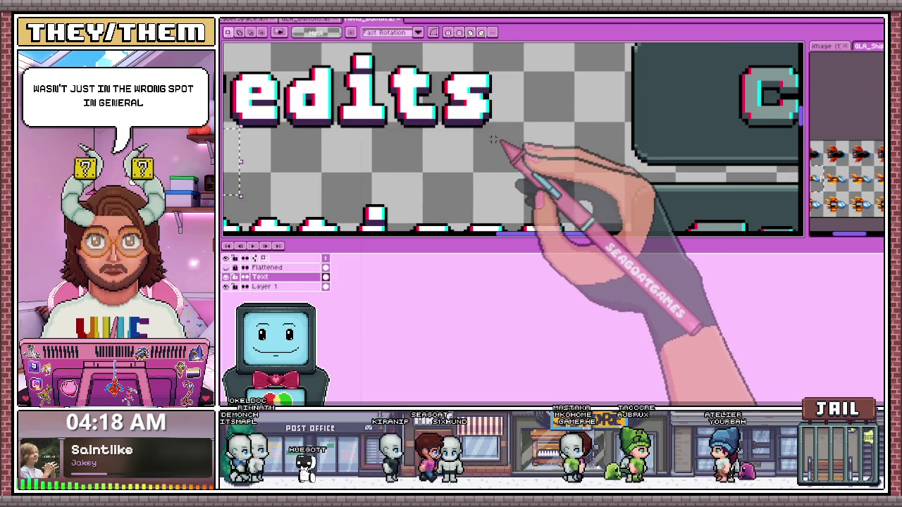
scroll(471, 131, down, 1)
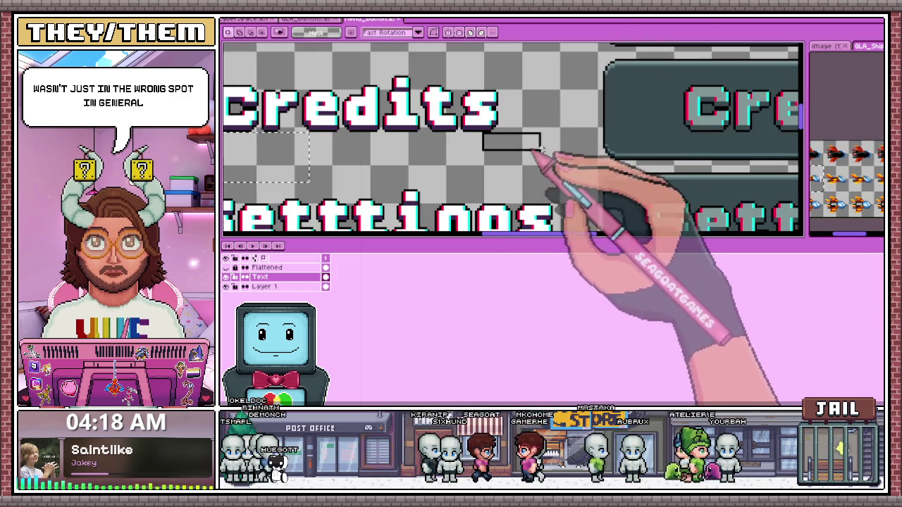
scroll(574, 157, down, 1)
scroll(633, 145, down, 1)
scroll(633, 148, up, 3)
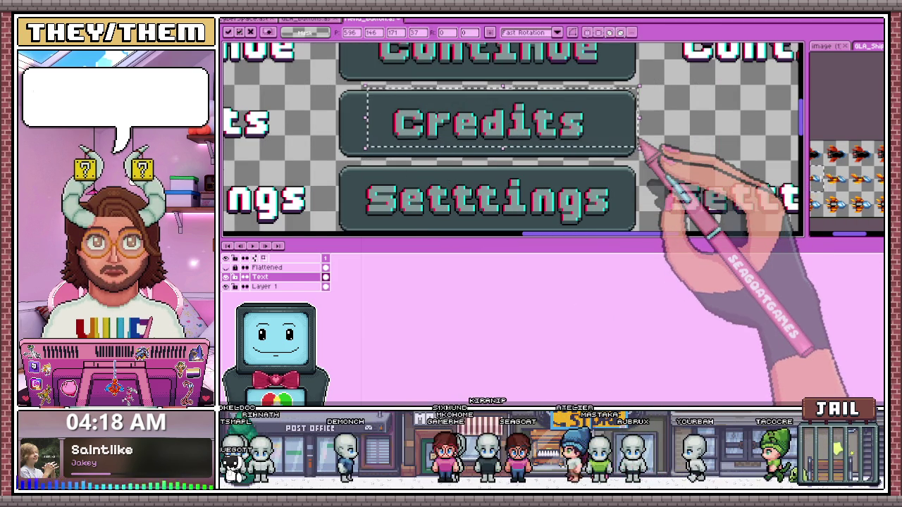
scroll(640, 145, down, 2)
scroll(423, 183, up, 2)
scroll(416, 113, up, 1)
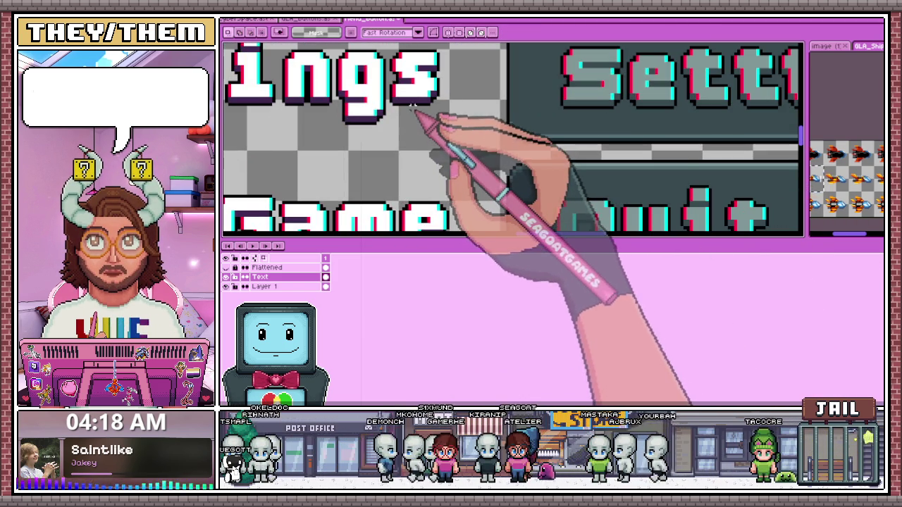
scroll(519, 97, down, 1)
scroll(509, 169, down, 1)
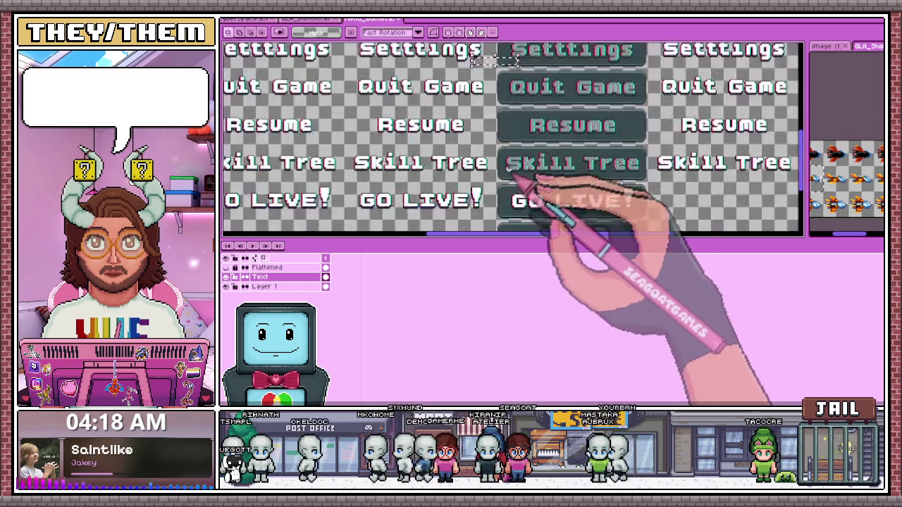
scroll(499, 98, up, 1)
scroll(477, 94, up, 1)
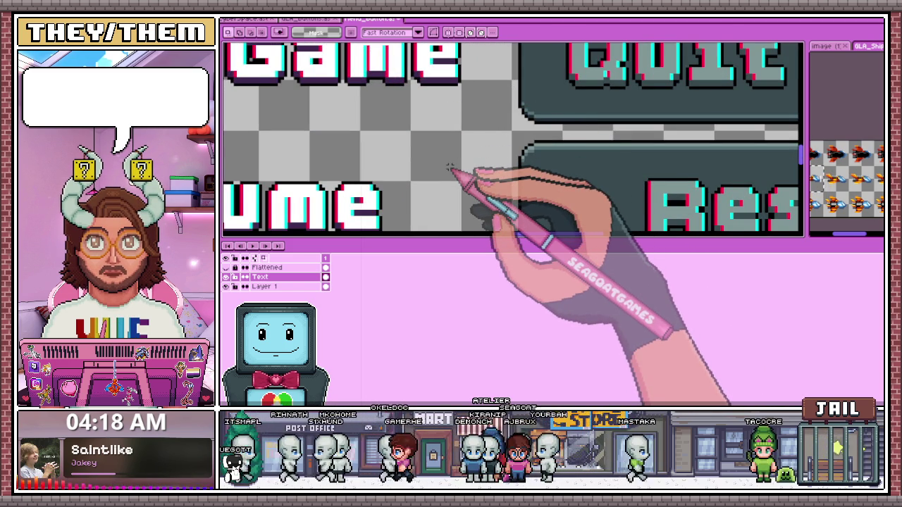
drag(435, 88, 571, 123)
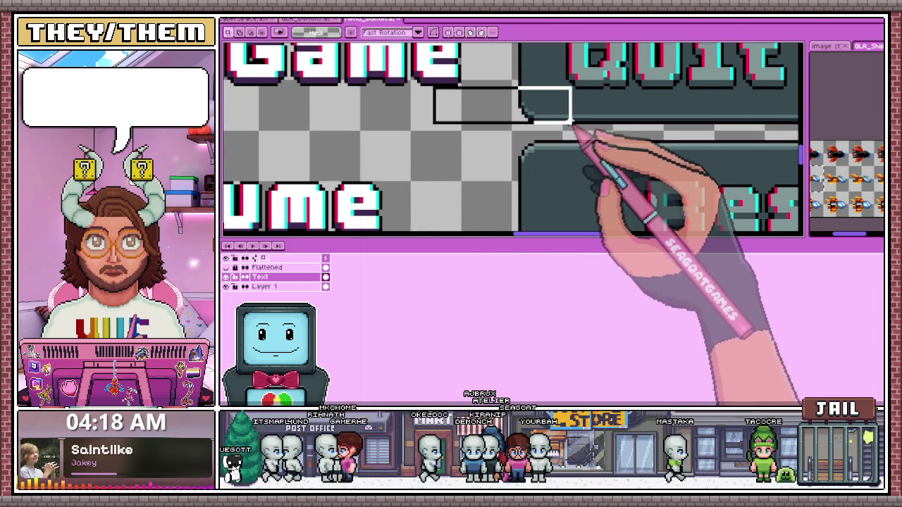
scroll(575, 127, down, 1)
scroll(583, 140, down, 2)
scroll(535, 127, up, 3)
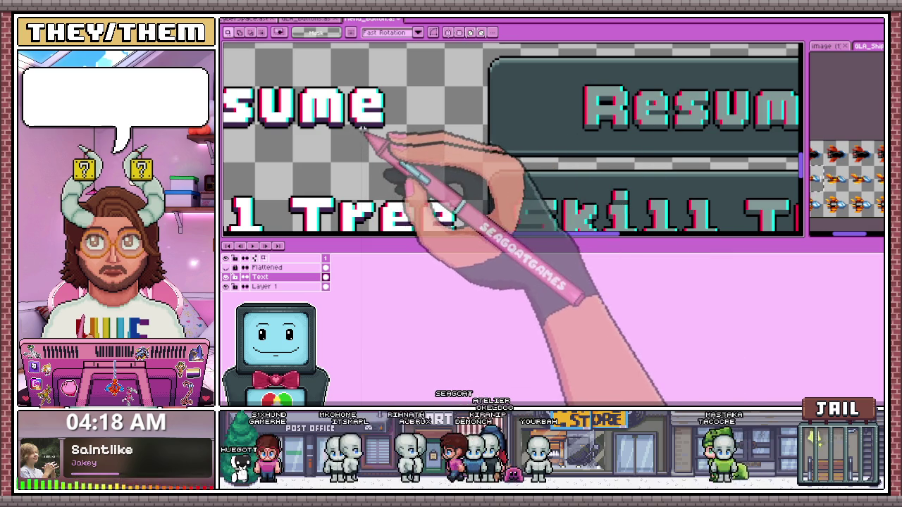
drag(363, 131, 585, 161)
scroll(579, 156, down, 2)
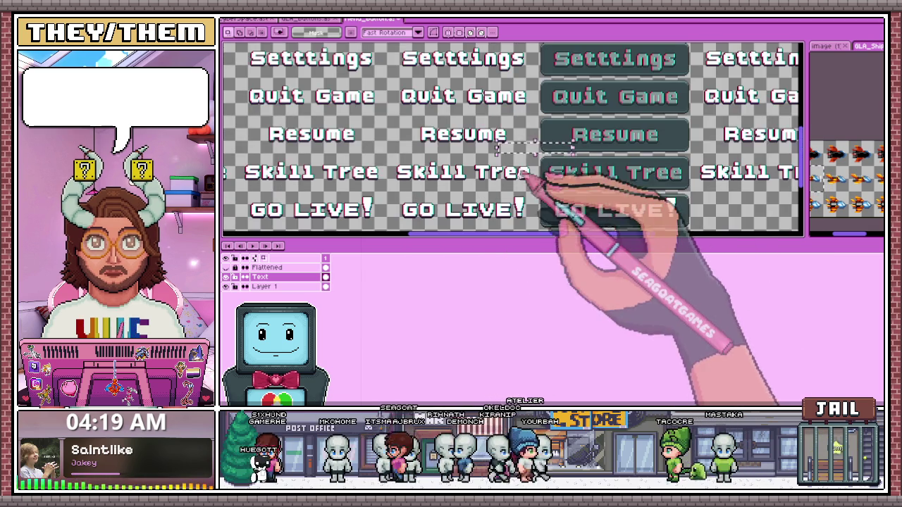
scroll(514, 176, up, 2)
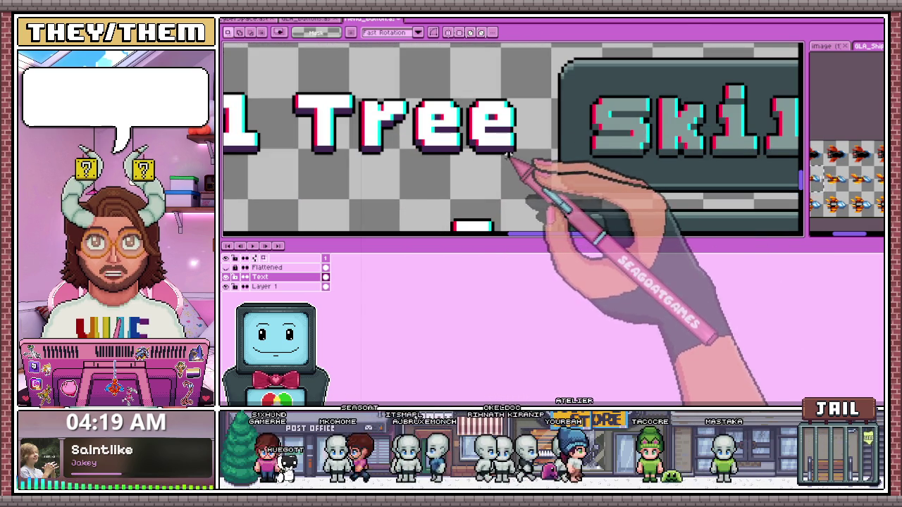
scroll(573, 175, down, 2)
scroll(564, 182, down, 2)
scroll(549, 175, up, 2)
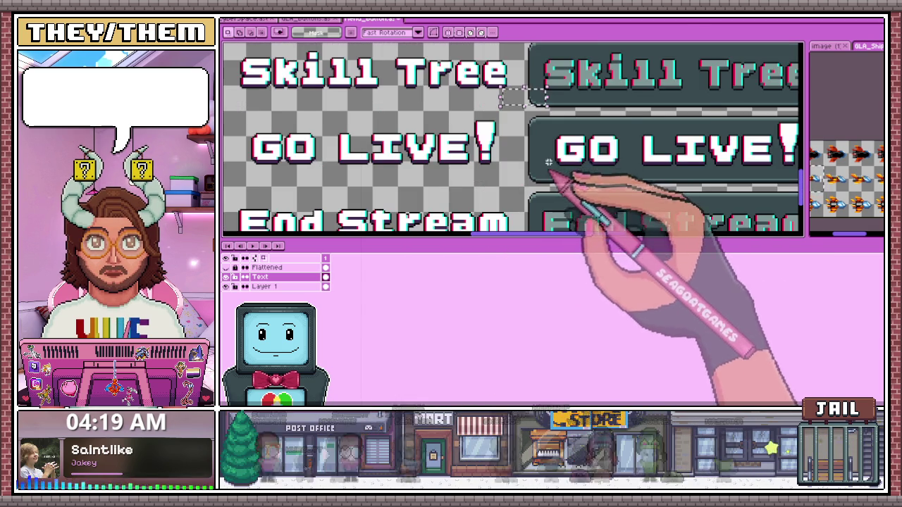
scroll(536, 141, down, 2)
scroll(521, 138, up, 1)
scroll(437, 123, up, 1)
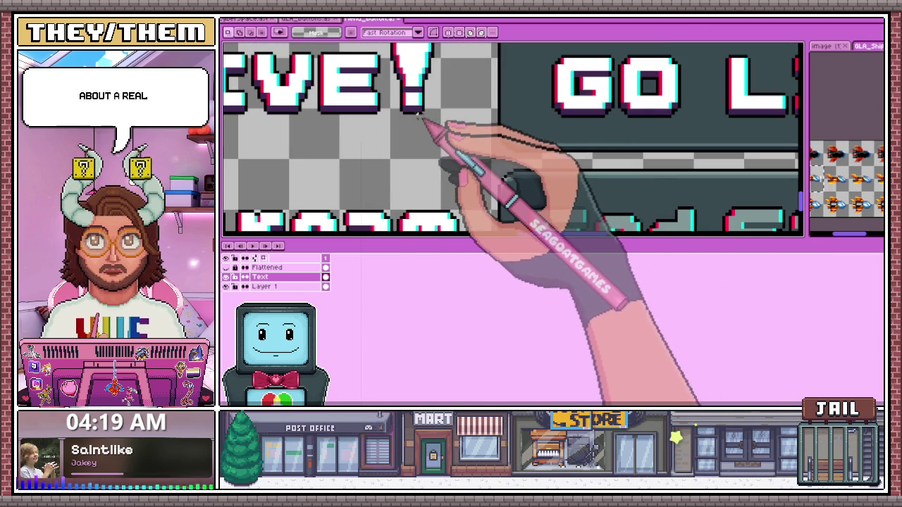
drag(416, 116, 544, 153)
scroll(549, 141, down, 2)
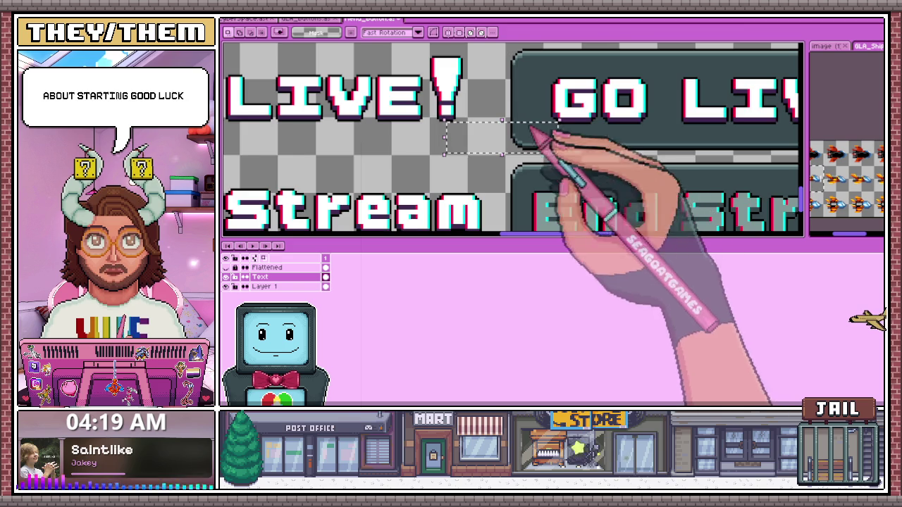
scroll(543, 166, down, 2)
scroll(546, 159, up, 2)
scroll(493, 137, up, 1)
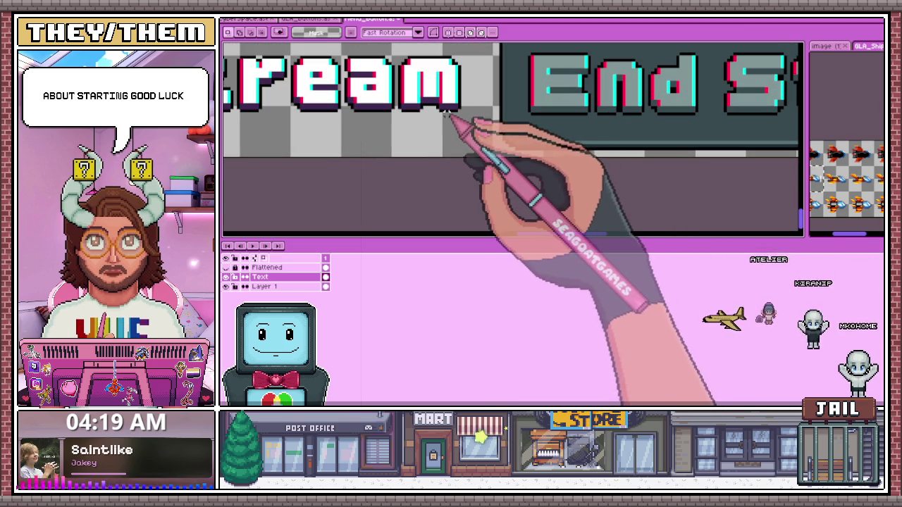
drag(449, 115, 523, 155)
scroll(493, 148, down, 2)
scroll(548, 187, down, 1)
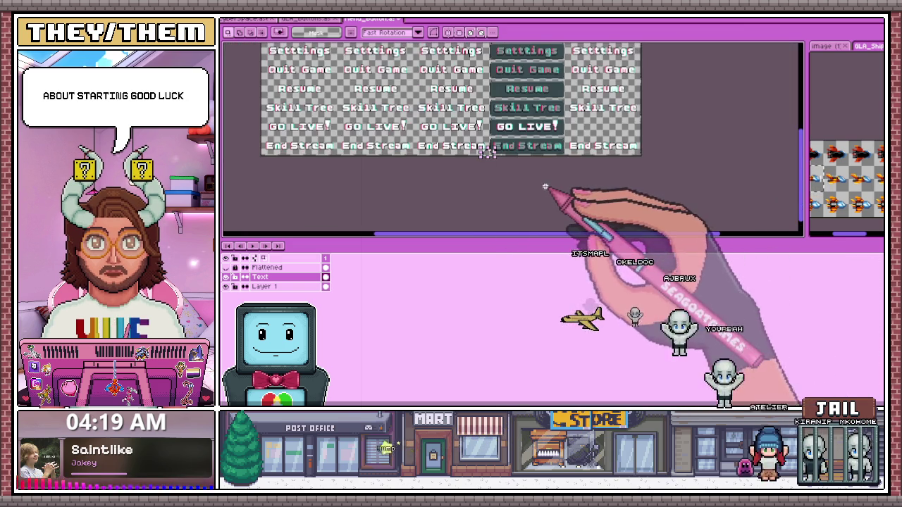
scroll(479, 145, up, 3)
key(i)
Paste a GO LIVE! copy into the right-hand column, aligned beneath Skill Tree
key(w)
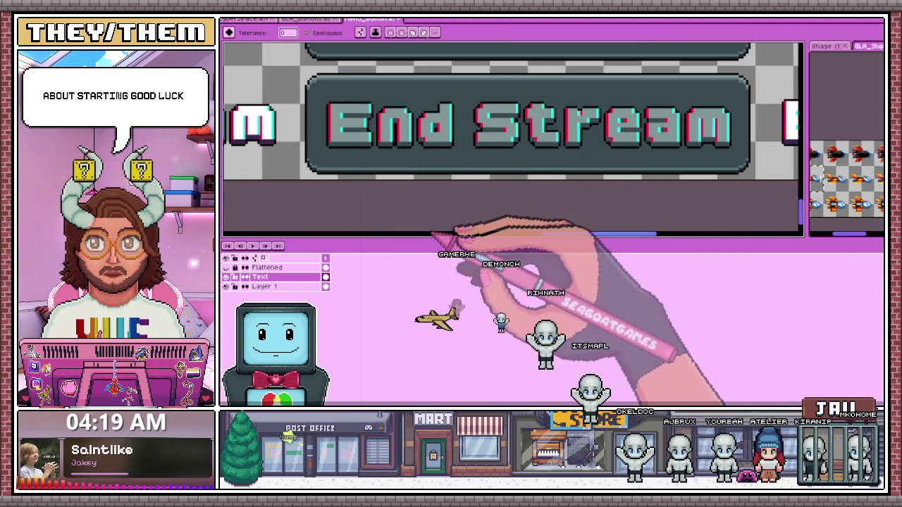
scroll(415, 190, down, 2)
scroll(451, 212, up, 2)
scroll(444, 176, down, 2)
scroll(483, 181, up, 3)
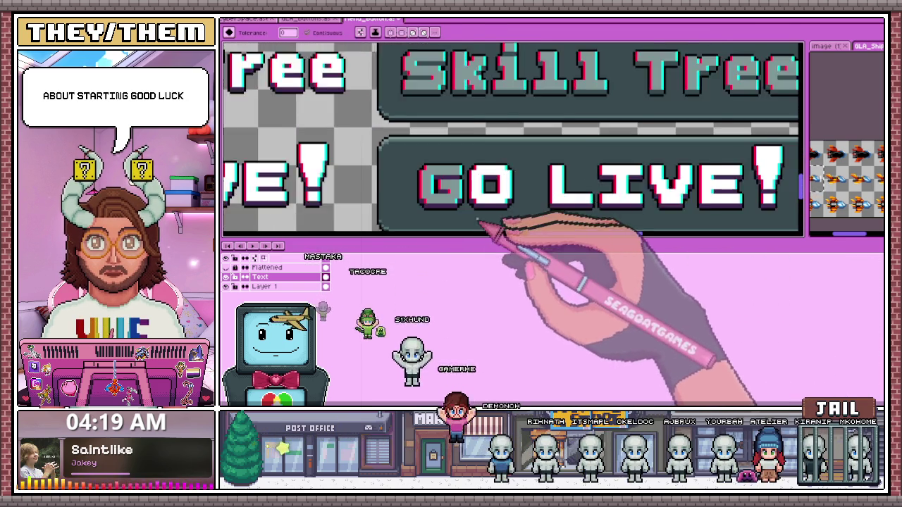
scroll(493, 191, up, 1)
scroll(534, 169, down, 2)
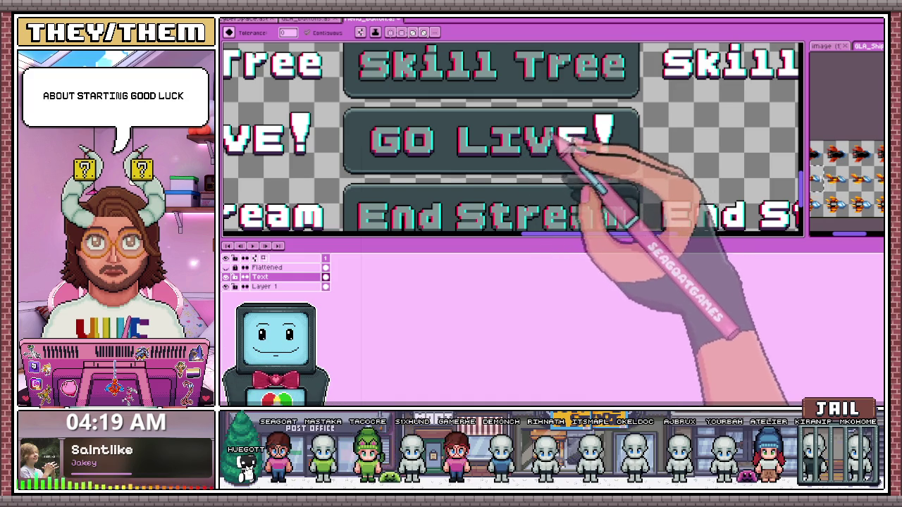
scroll(575, 145, up, 1)
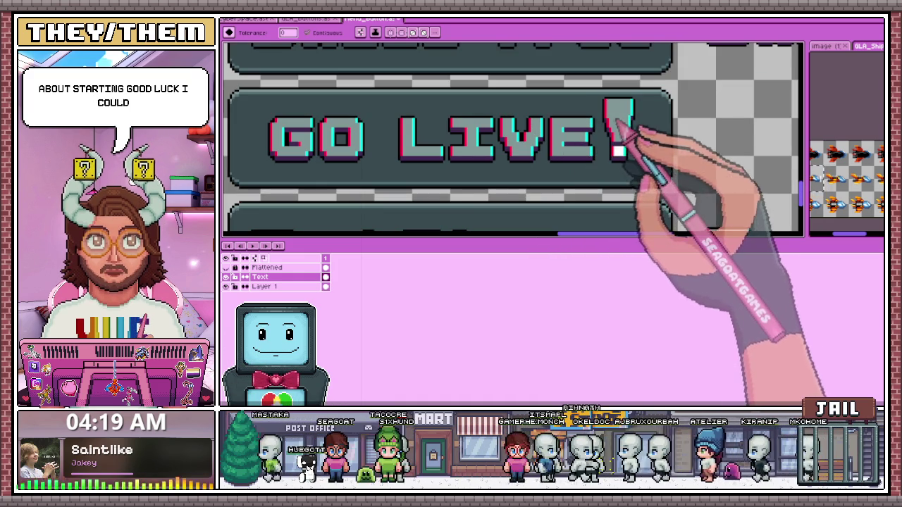
scroll(577, 169, down, 3)
scroll(623, 180, down, 2)
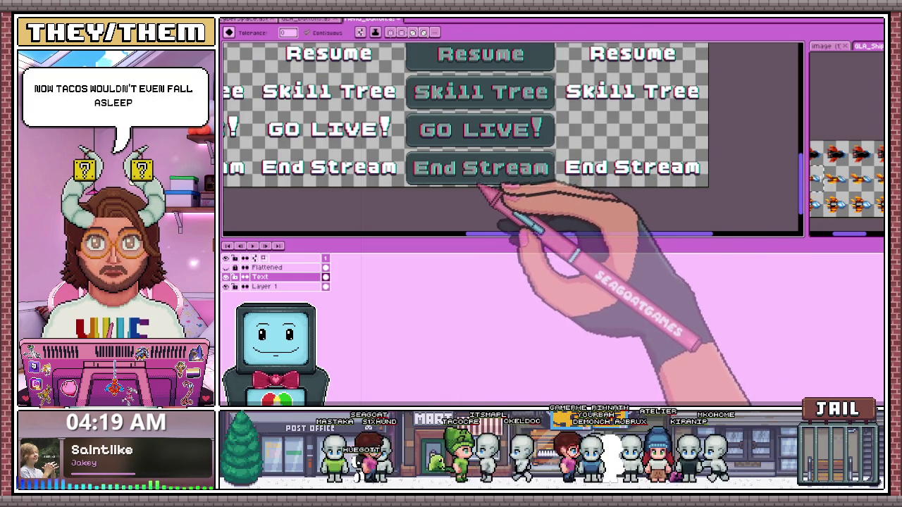
key(ctrl+v)
drag(502, 148, 638, 148)
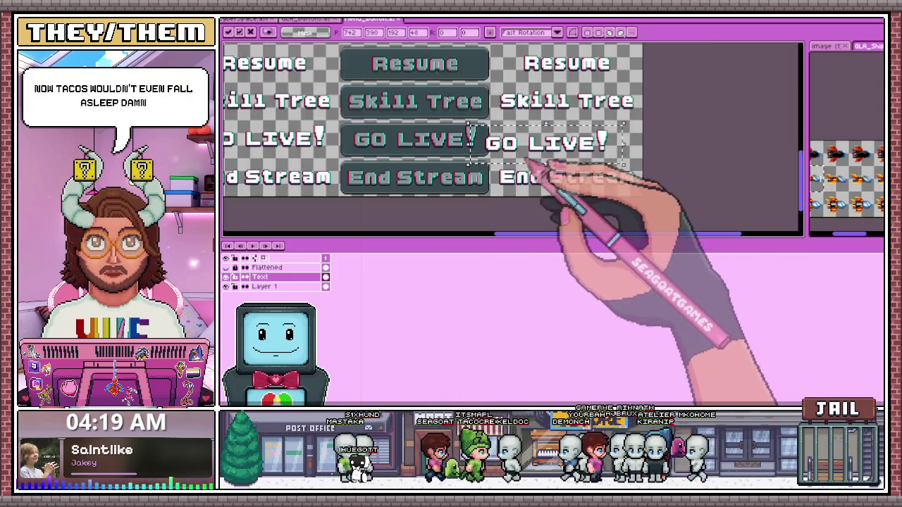
scroll(549, 169, up, 2)
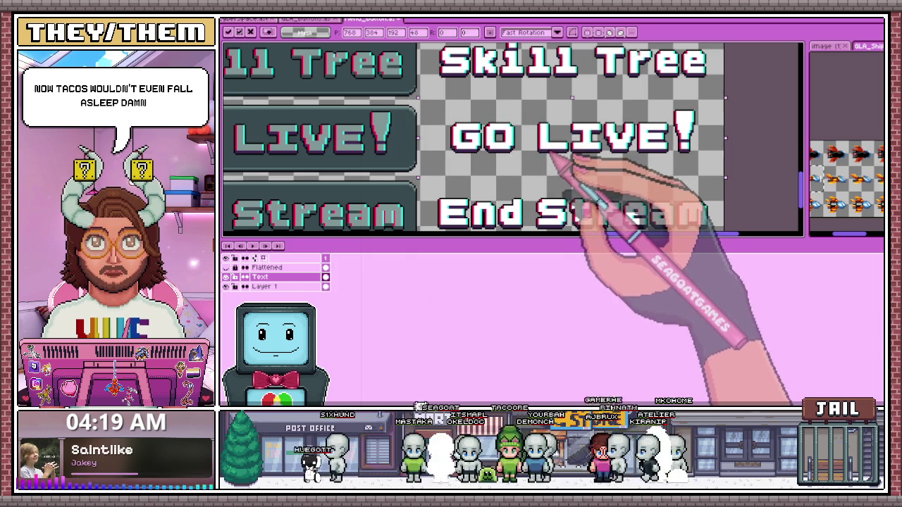
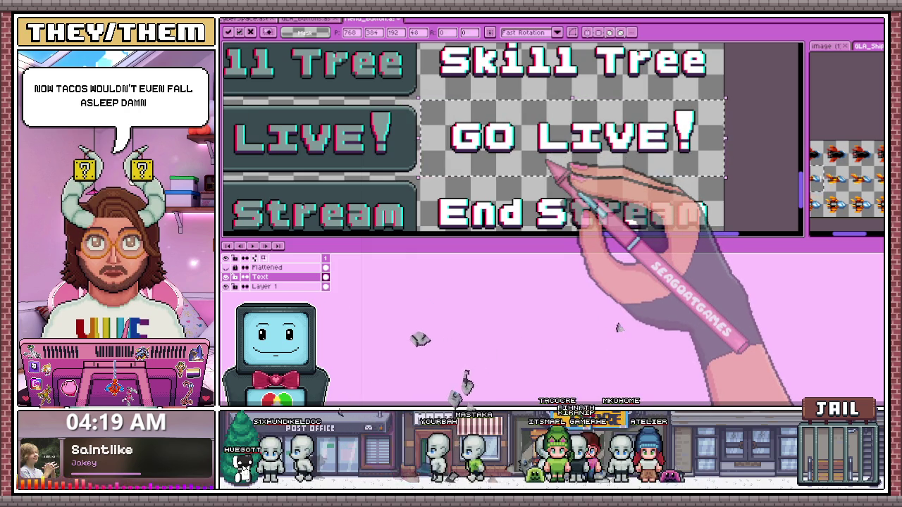
Commit the pasted label on the sheet, then clear the button document's selection and pick Layer 3
scroll(493, 169, down, 4)
key(Return)
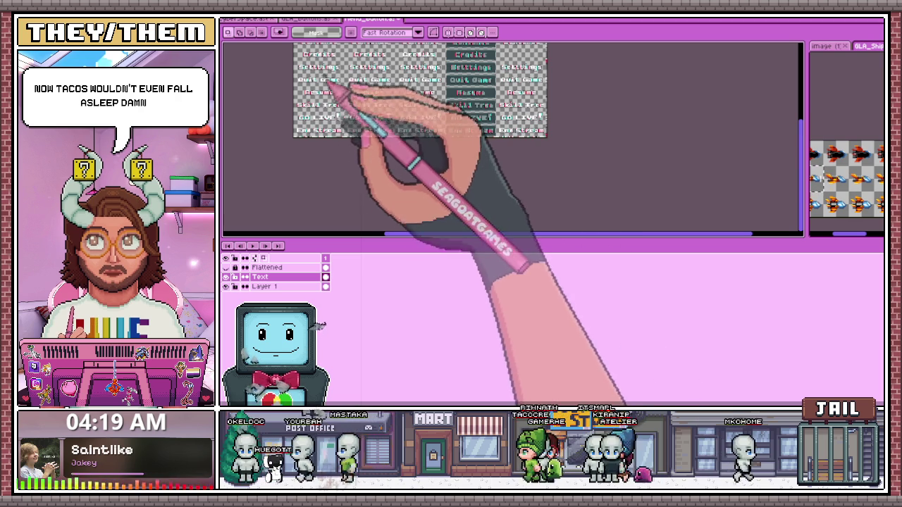
click(310, 19)
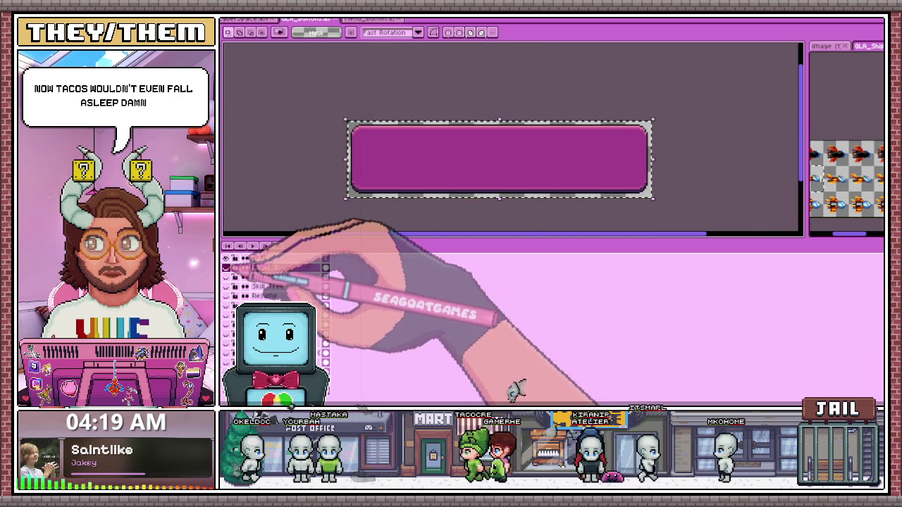
key(ctrl+d)
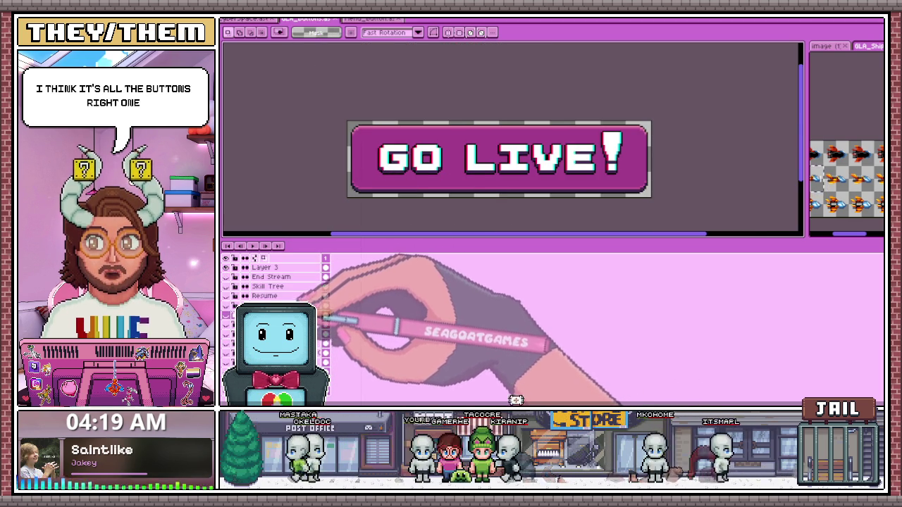
click(264, 295)
click(272, 267)
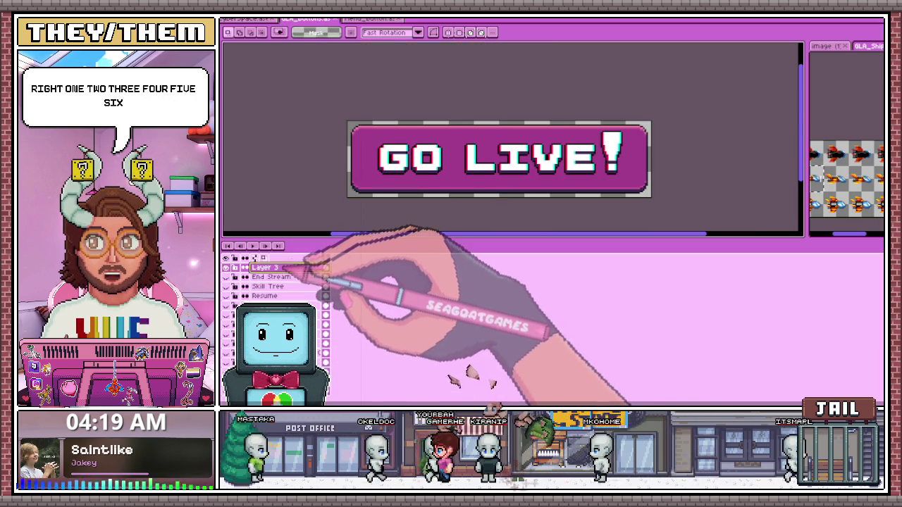
Check the sprite sheet, then hide the GO LIVE! layer and show the Credits layer in the button mock-up
click(371, 19)
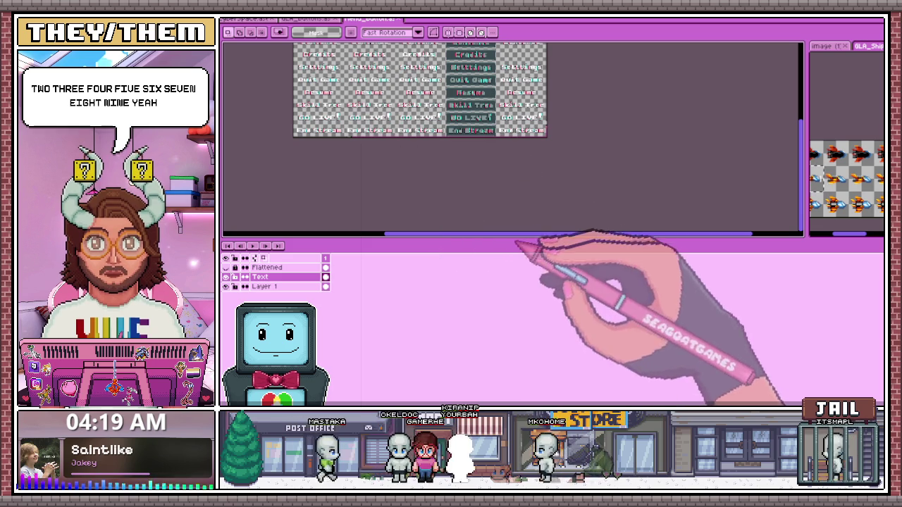
scroll(473, 177, down, 1)
scroll(427, 211, down, 1)
scroll(463, 92, up, 1)
scroll(487, 106, up, 2)
scroll(423, 109, down, 1)
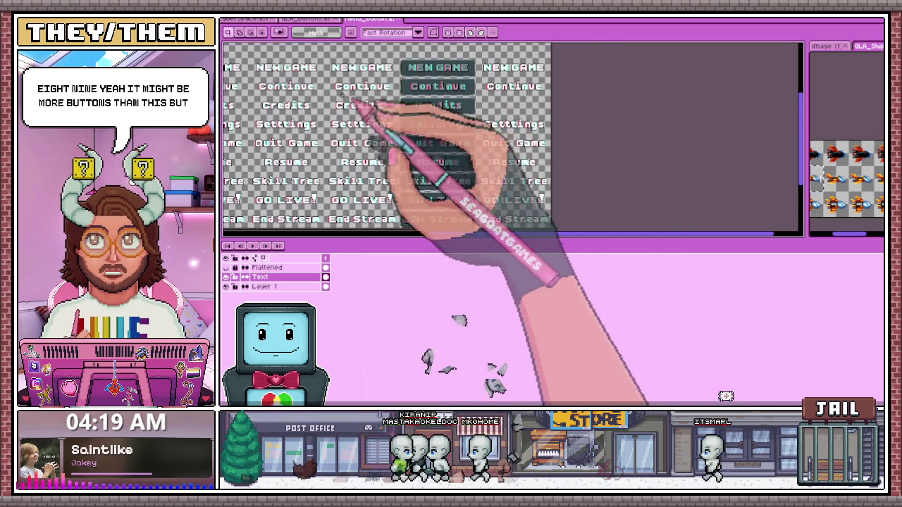
scroll(356, 113, up, 1)
scroll(339, 109, up, 1)
scroll(346, 113, down, 1)
scroll(352, 91, up, 1)
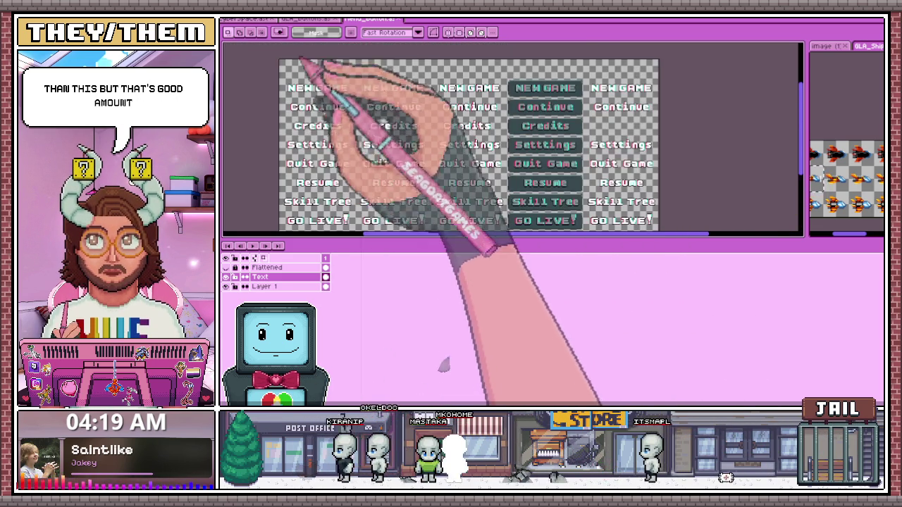
click(310, 19)
click(240, 276)
click(240, 286)
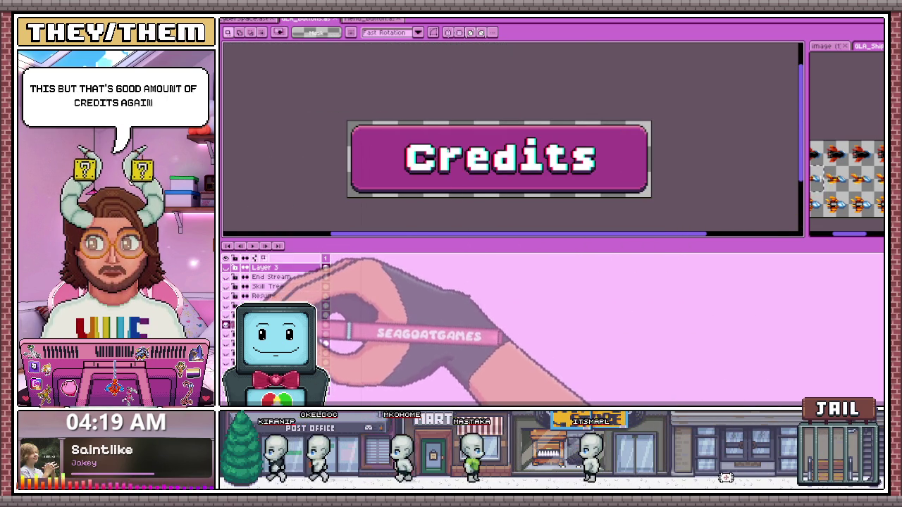
Compare the Credits mock-up with the sprite sheet and return to the sheet
click(372, 19)
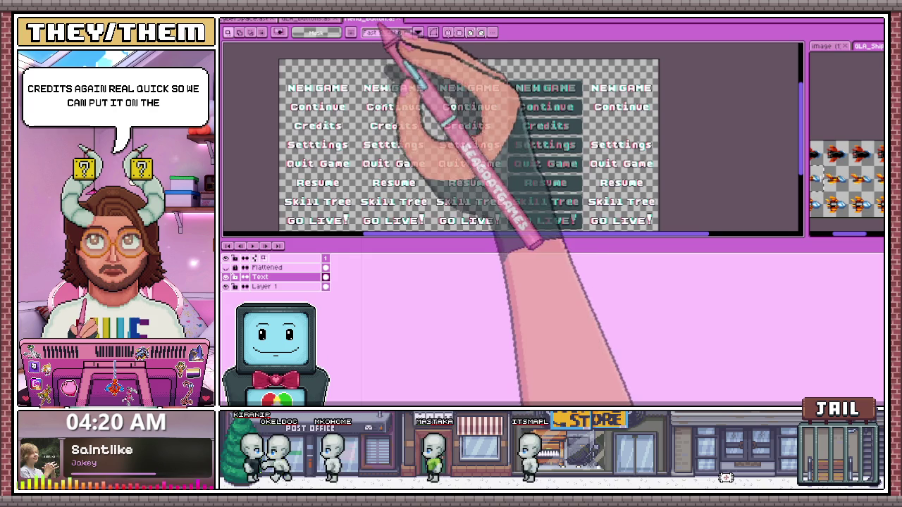
click(310, 19)
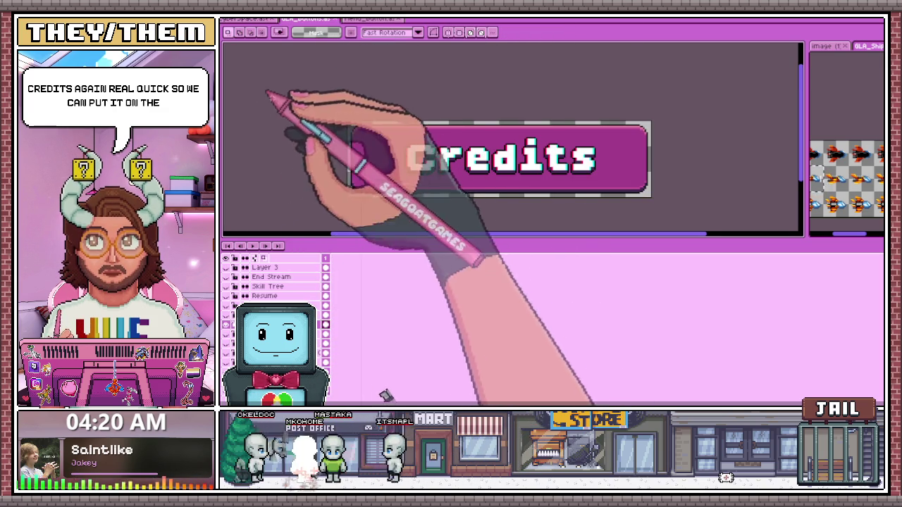
click(370, 19)
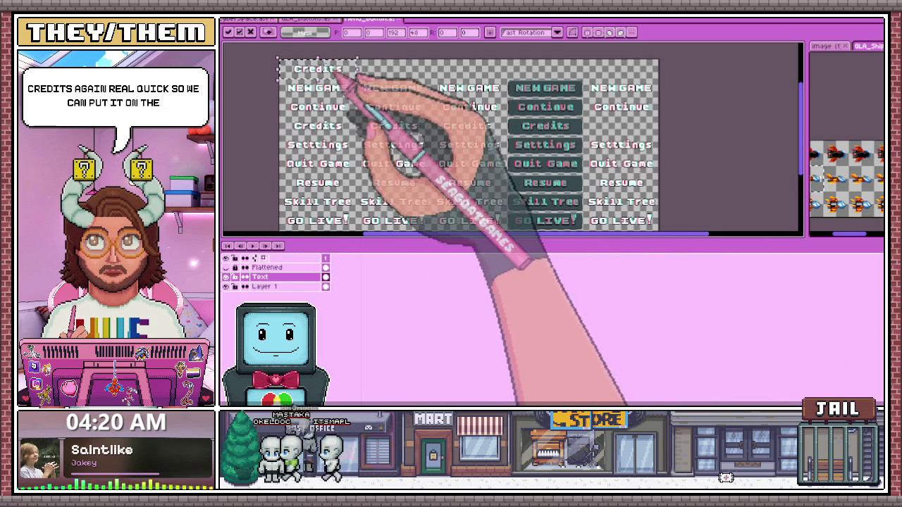
Nudge the Credits text slightly left and a few pixels down into its slot
scroll(559, 139, up, 3)
drag(548, 115, 542, 114)
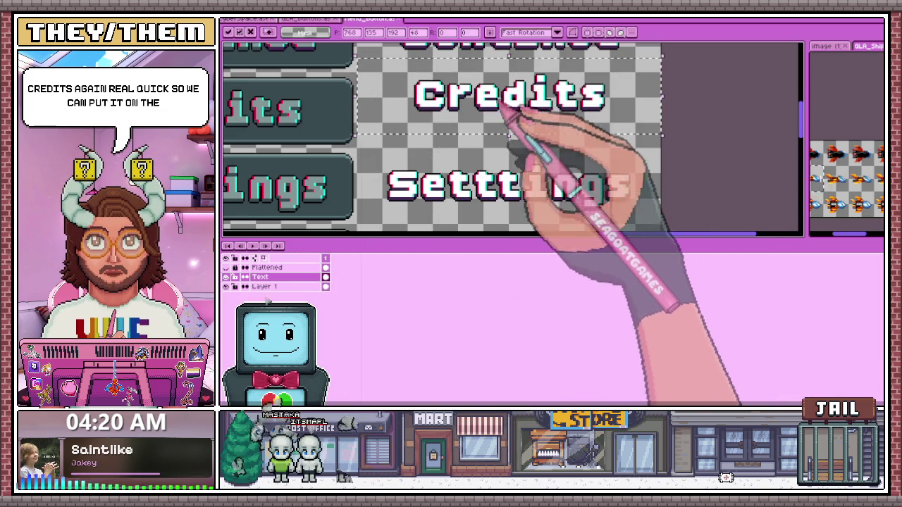
key(Down)
key(Down)
key(Down)
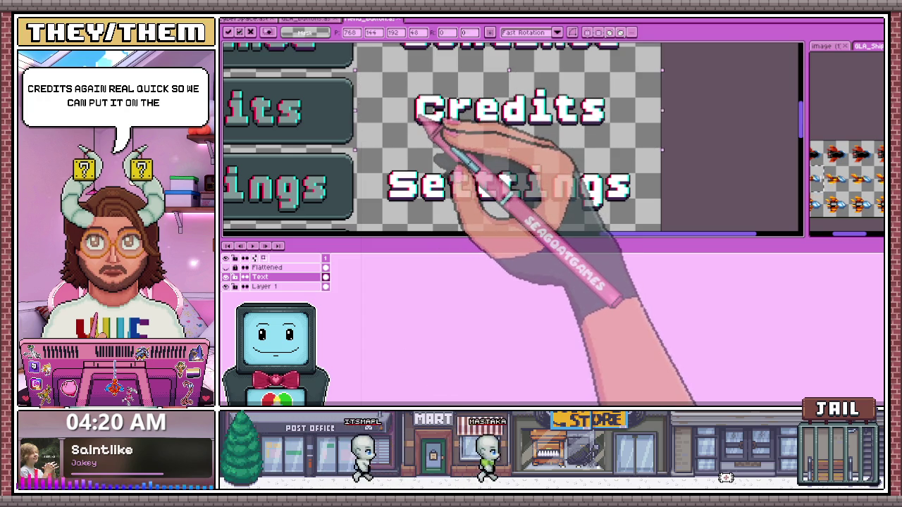
Offset a slice of the C for a glitch
scroll(512, 139, down, 4)
scroll(513, 139, down, 1)
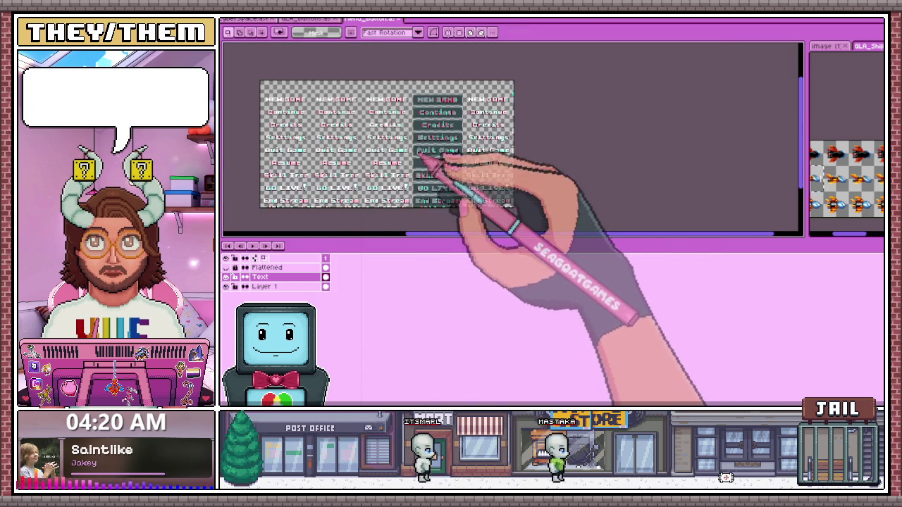
scroll(343, 127, up, 3)
scroll(350, 164, up, 1)
scroll(347, 153, down, 4)
scroll(349, 152, up, 3)
scroll(348, 150, up, 1)
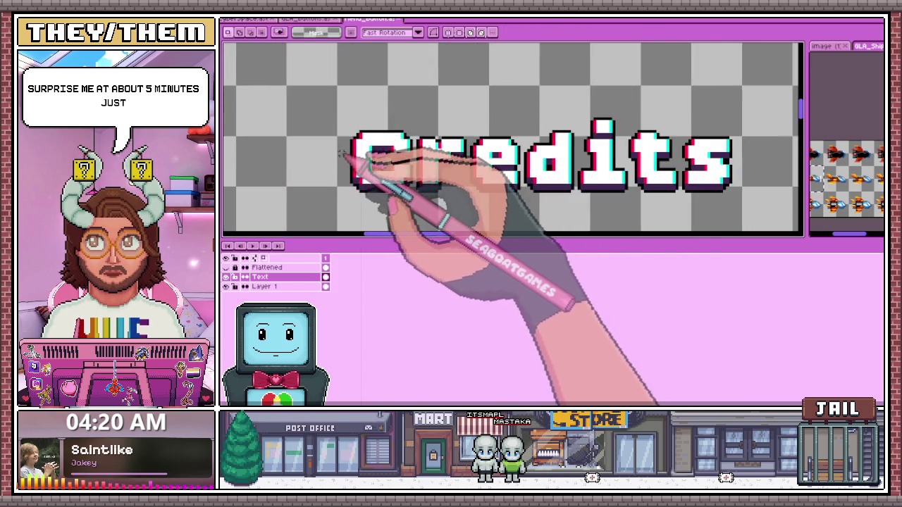
scroll(348, 148, up, 1)
scroll(348, 148, up, 1)
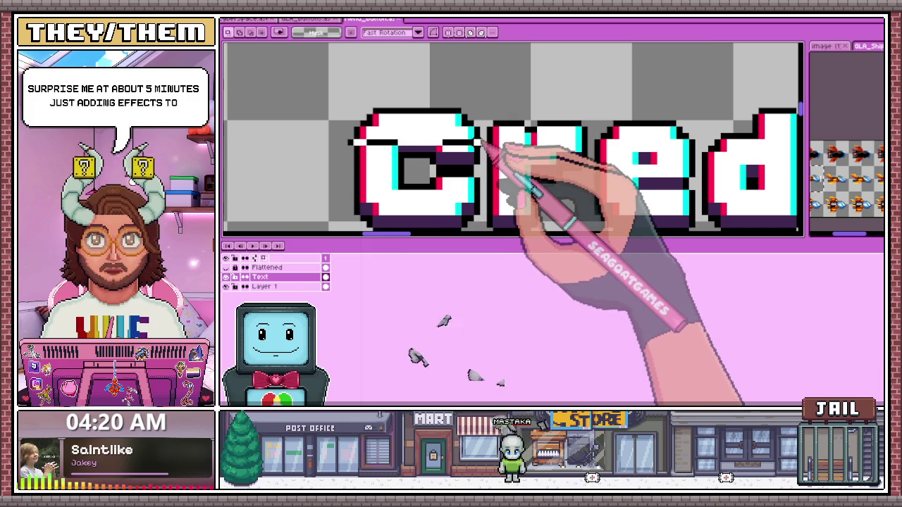
mouse_move(477, 139)
mouse_down()
mouse_move(353, 198)
mouse_move(478, 193)
mouse_up()
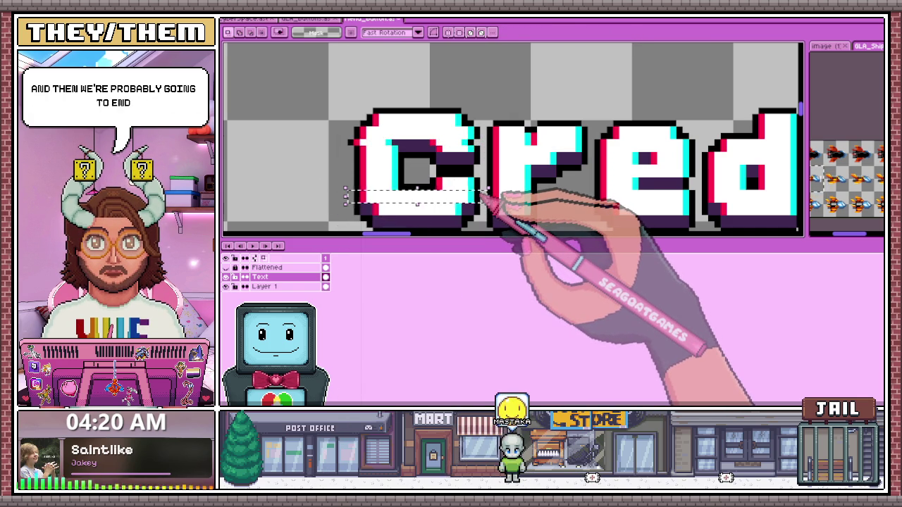
Remove the stray horizontal line drawn across the C
scroll(437, 182, down, 1)
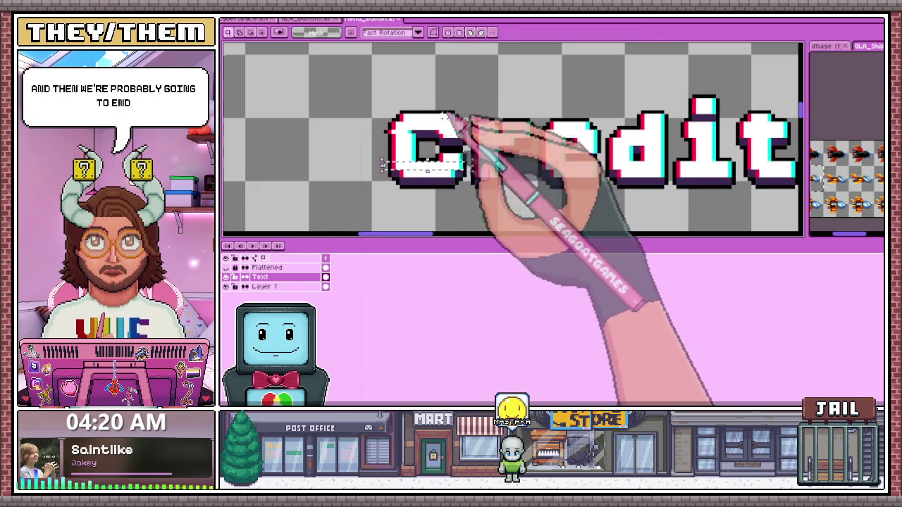
scroll(430, 177, up, 1)
scroll(395, 162, up, 1)
drag(415, 146, 555, 143)
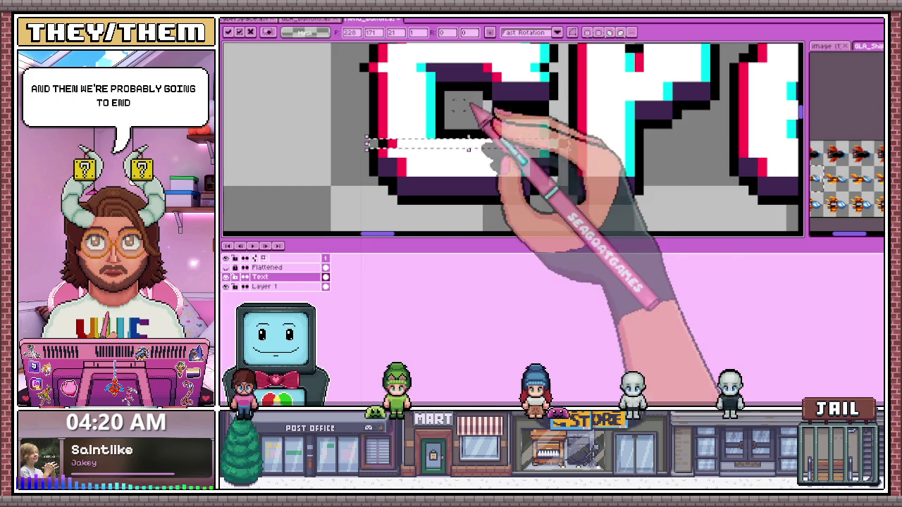
scroll(367, 123, down, 1)
scroll(375, 125, up, 1)
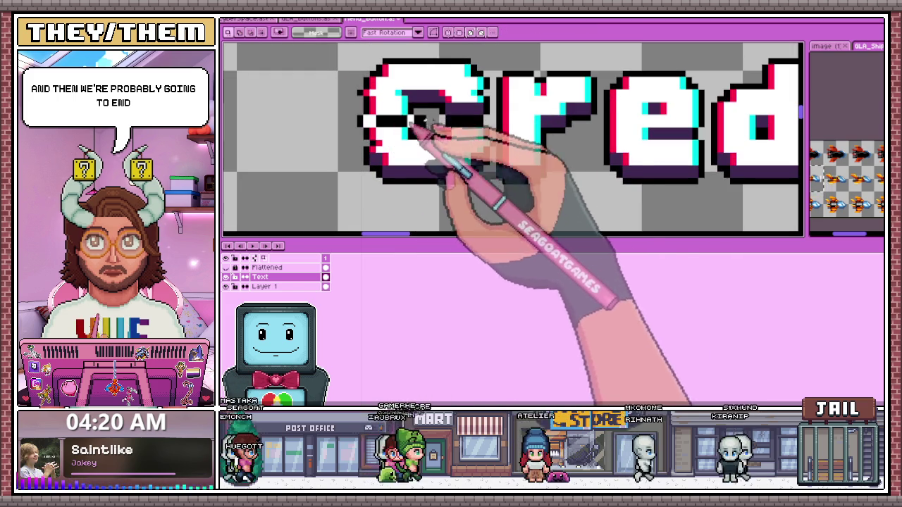
key(ctrl+z)
Mark a thin strip across the top of the r and add a dark glitch line under the e
scroll(410, 191, down, 1)
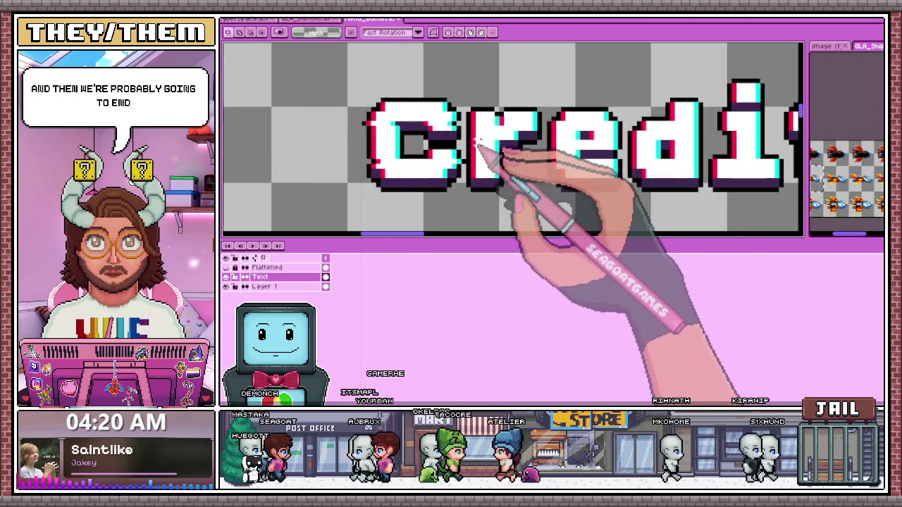
scroll(465, 130, up, 2)
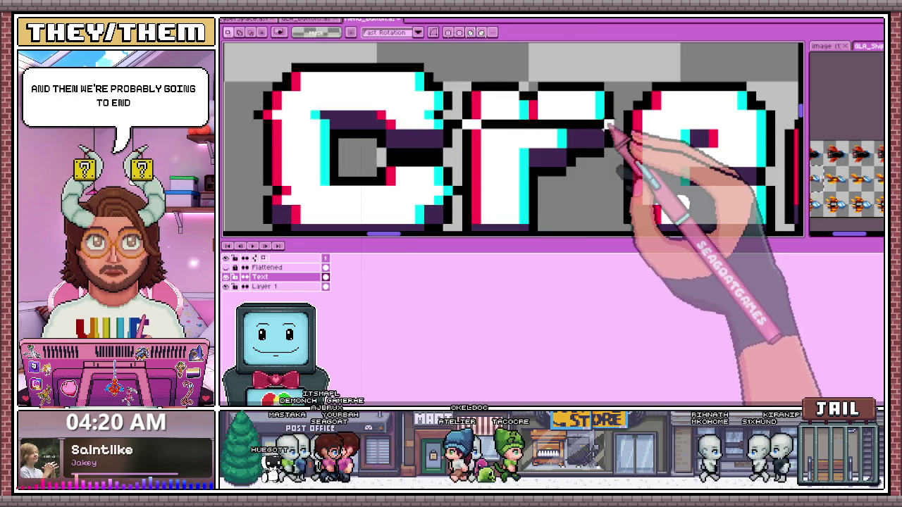
drag(449, 117, 617, 131)
scroll(585, 148, down, 1)
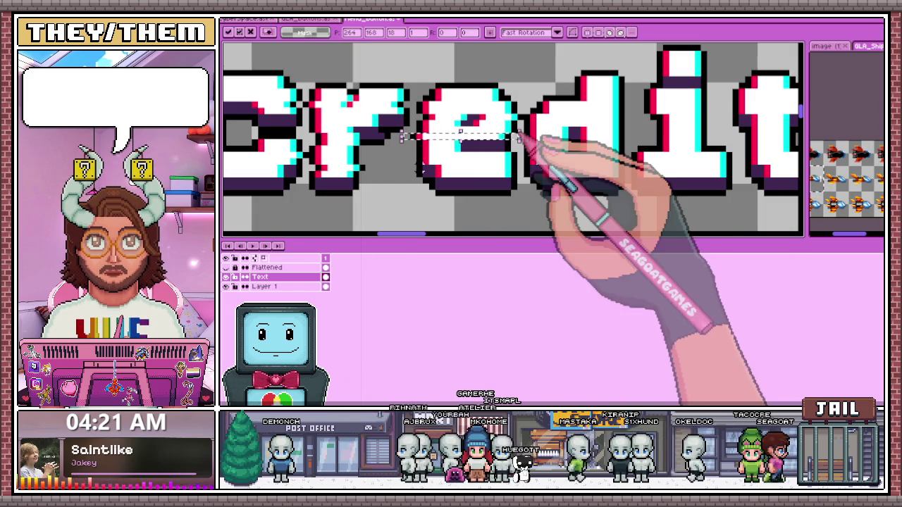
drag(441, 169, 504, 169)
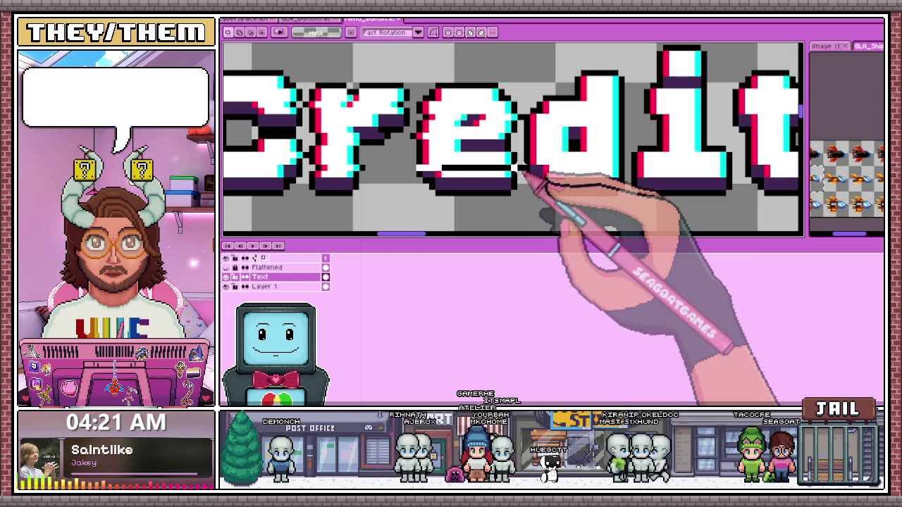
scroll(528, 171, down, 1)
scroll(528, 169, down, 1)
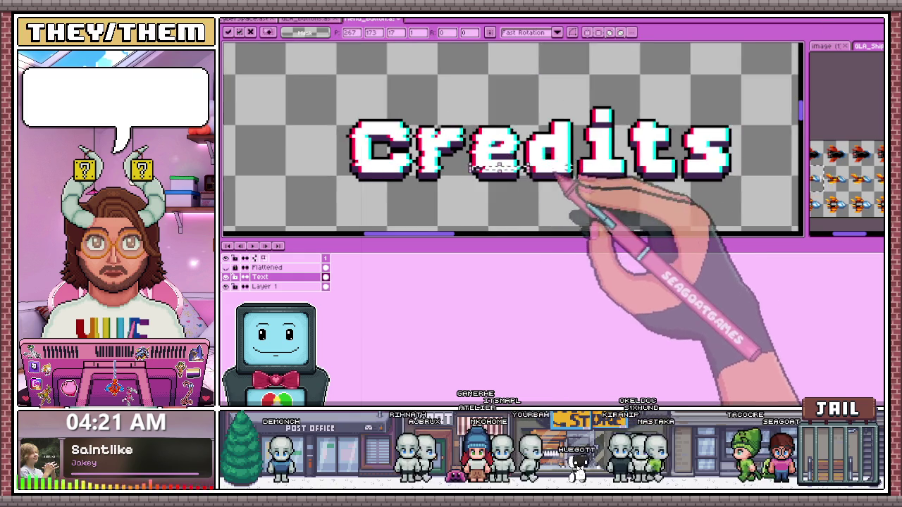
Select a thin strip across the d and shift it upward
scroll(528, 151, up, 2)
scroll(526, 141, down, 1)
scroll(525, 141, down, 1)
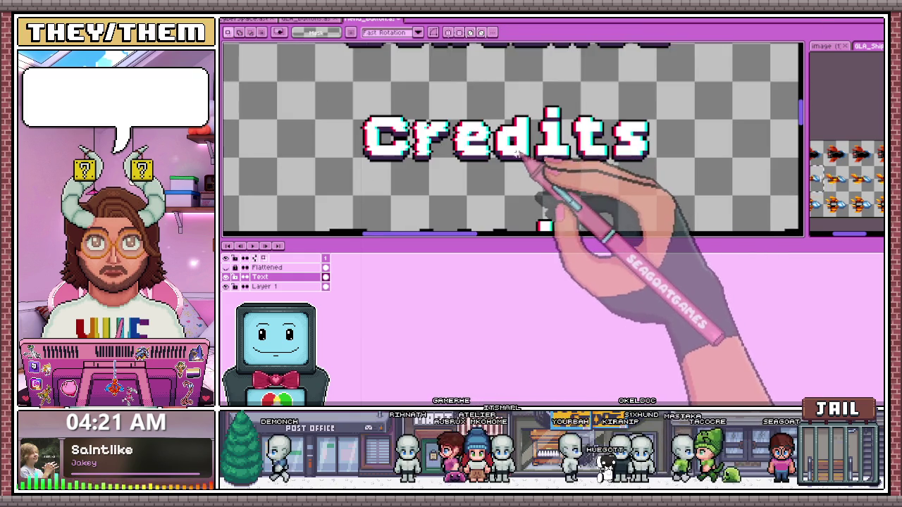
scroll(507, 138, up, 2)
scroll(486, 134, up, 1)
drag(486, 148, 644, 147)
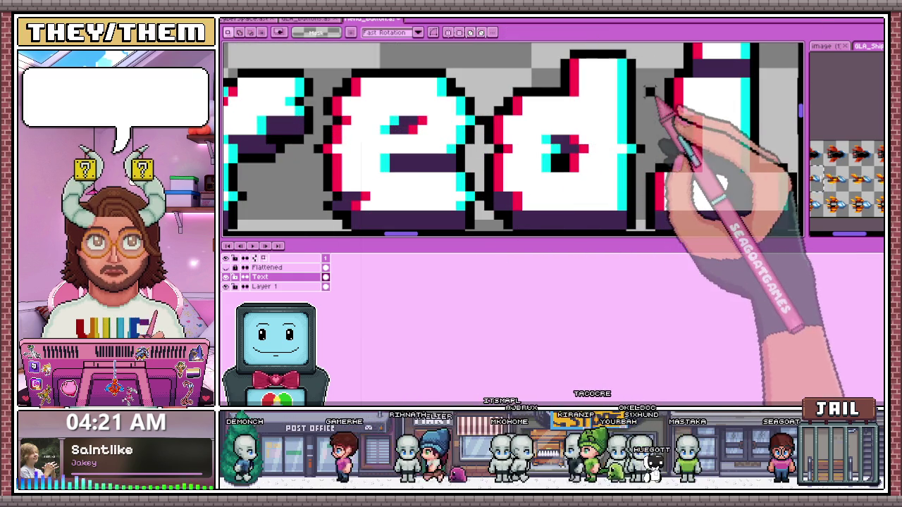
drag(665, 151, 640, 111)
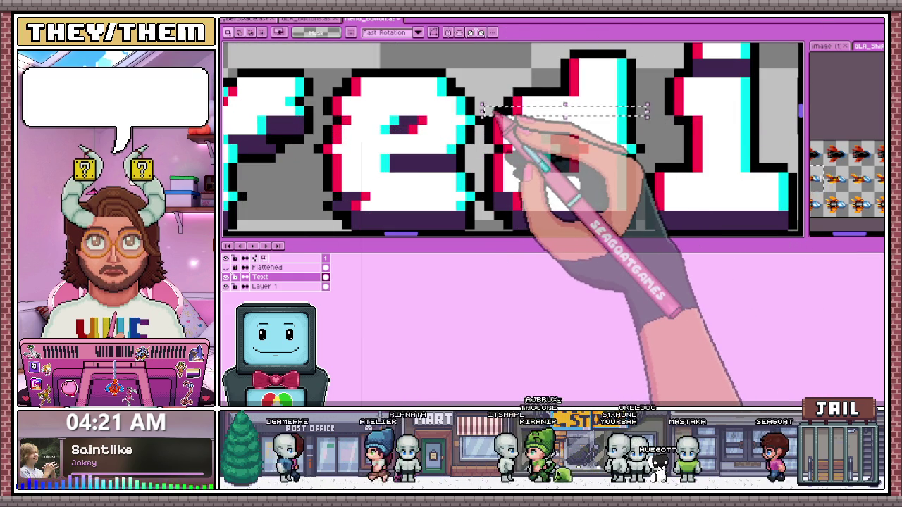
scroll(493, 113, down, 1)
scroll(519, 125, up, 2)
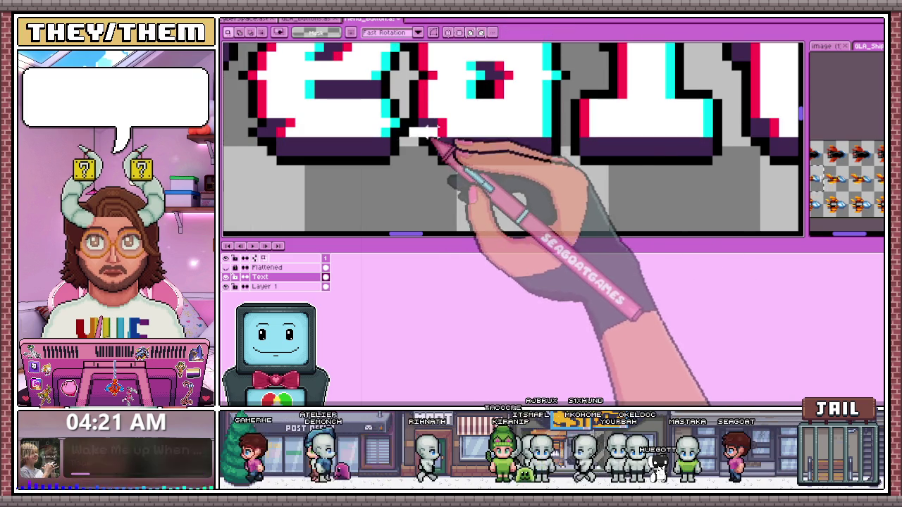
Select a thin horizontal strip across the letters and shift it sideways to slice them
drag(432, 138, 570, 135)
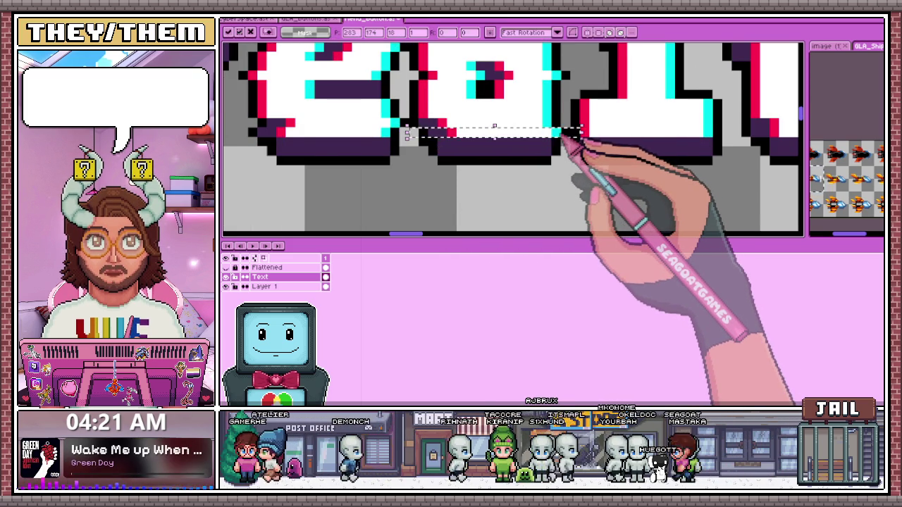
scroll(572, 137, down, 1)
scroll(581, 176, up, 1)
scroll(543, 145, up, 2)
scroll(493, 127, up, 1)
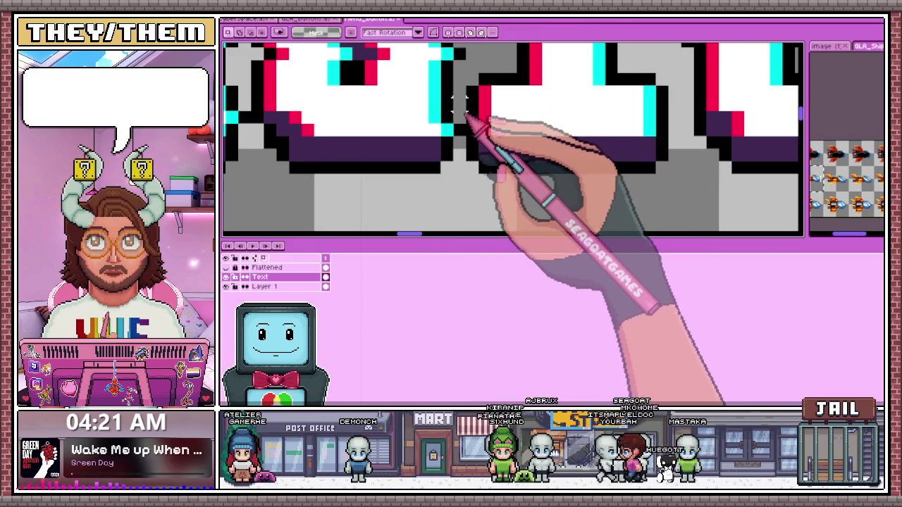
drag(452, 111, 682, 124)
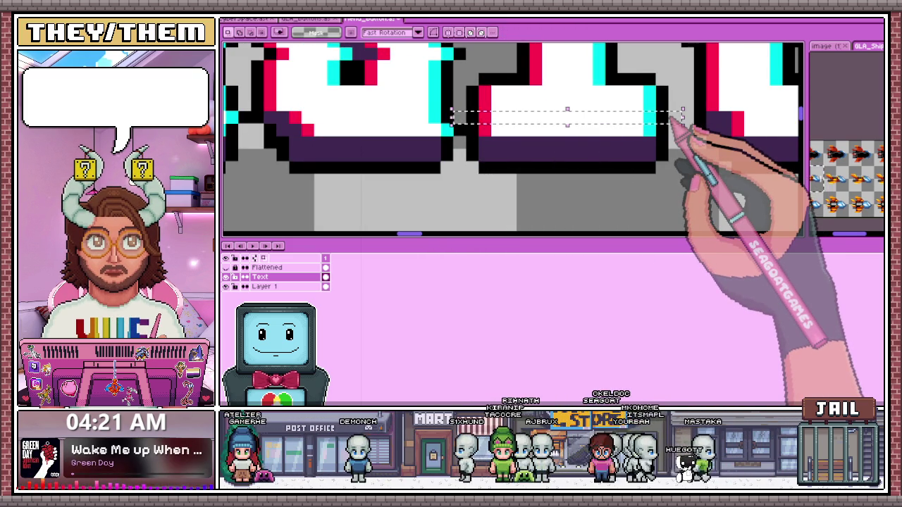
scroll(672, 120, down, 1)
scroll(493, 155, up, 1)
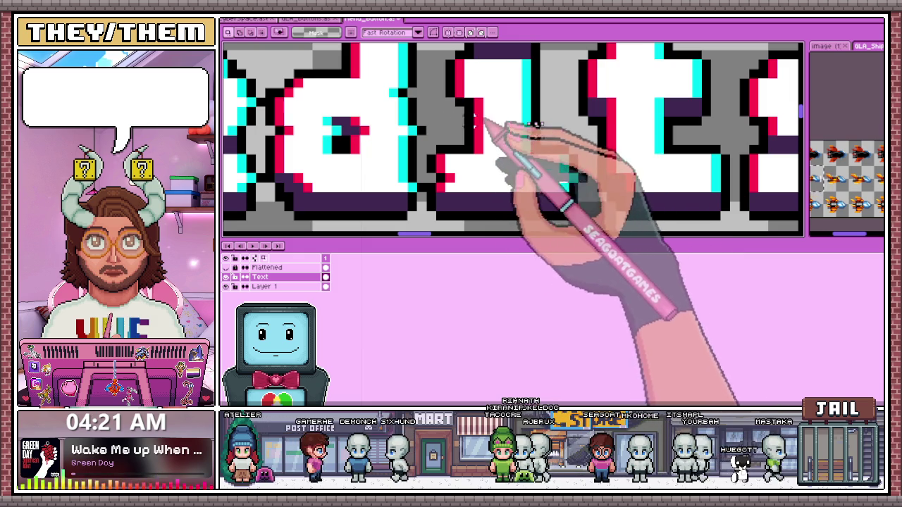
drag(465, 126, 536, 126)
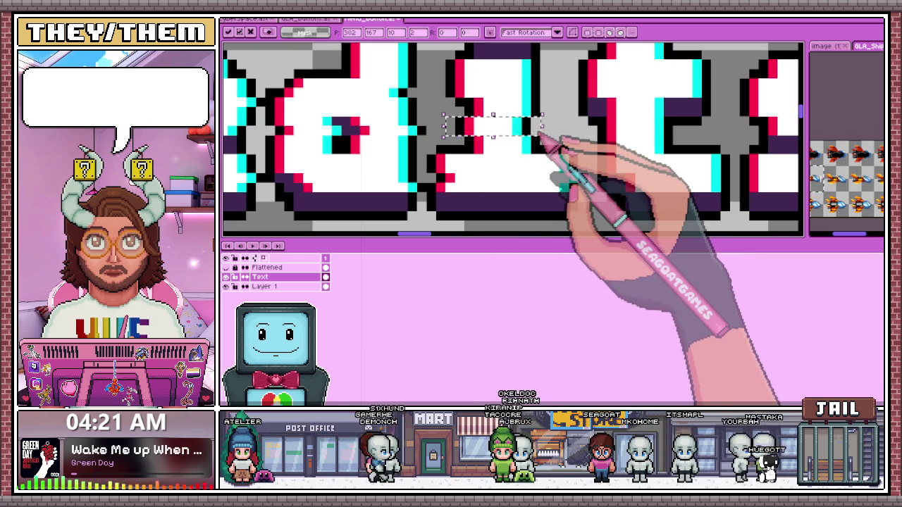
Select the top of the i for offsetting
scroll(483, 171, down, 1)
scroll(503, 91, up, 1)
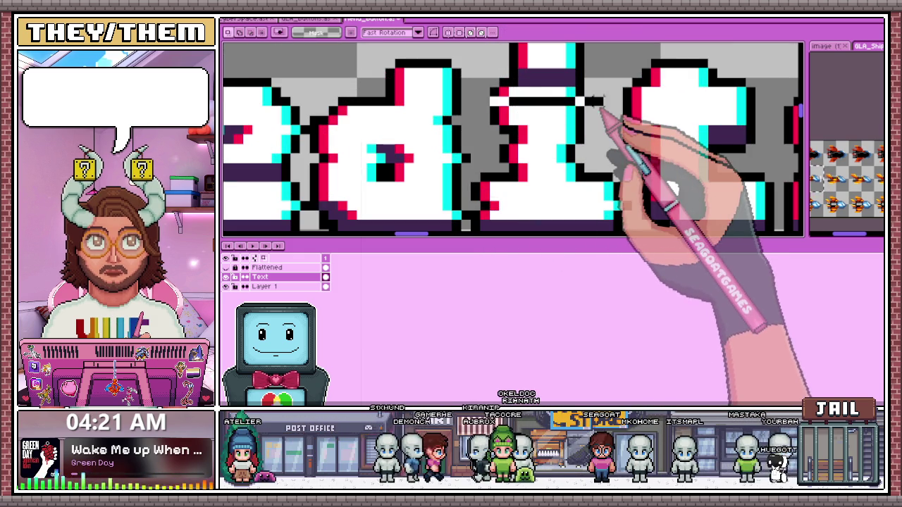
scroll(536, 71, down, 2)
scroll(573, 61, up, 2)
scroll(528, 131, down, 1)
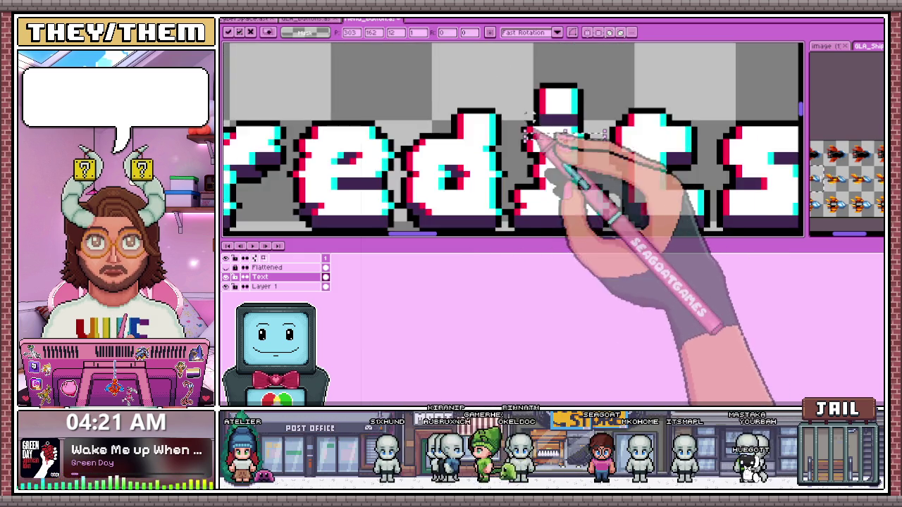
scroll(533, 84, up, 2)
drag(520, 72, 618, 93)
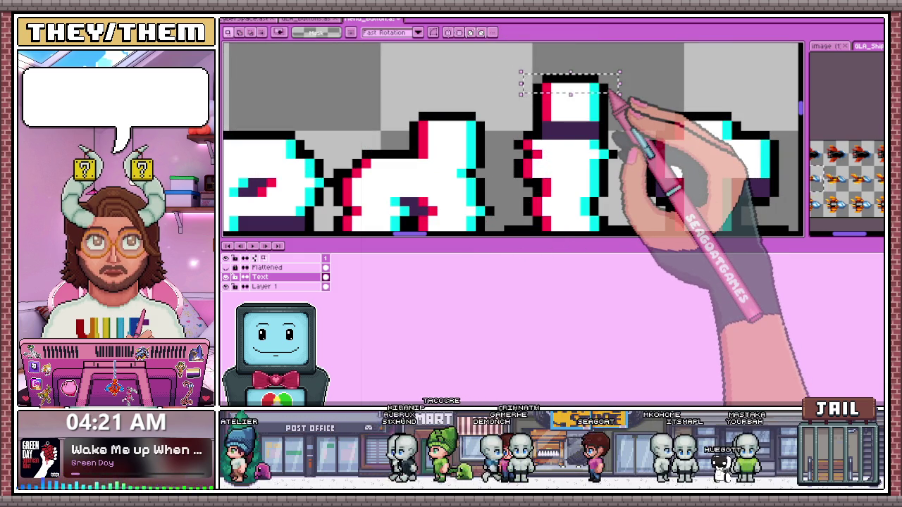
scroll(609, 92, down, 2)
scroll(537, 176, up, 2)
scroll(568, 136, down, 2)
scroll(527, 159, up, 1)
scroll(518, 120, up, 2)
Select thin strips across the letter tops and lower rows, shifting one through the middle letters
drag(484, 92, 689, 107)
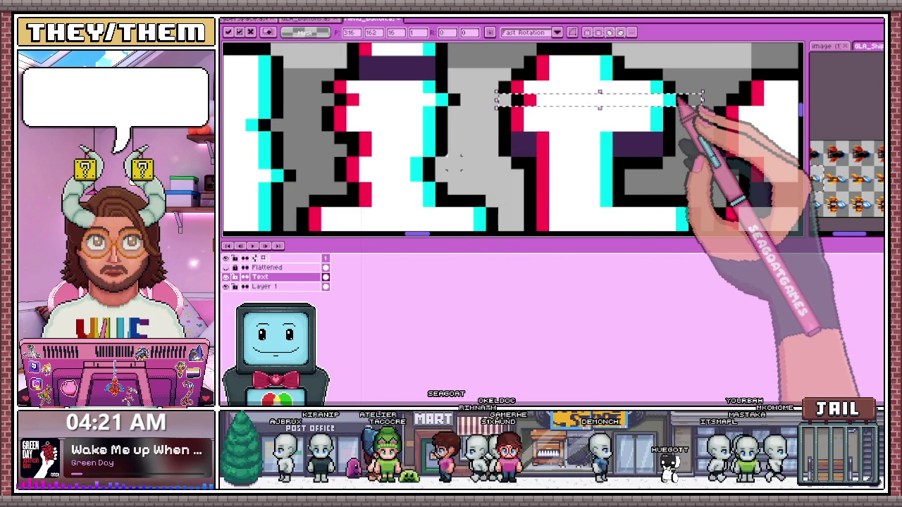
drag(509, 180, 637, 196)
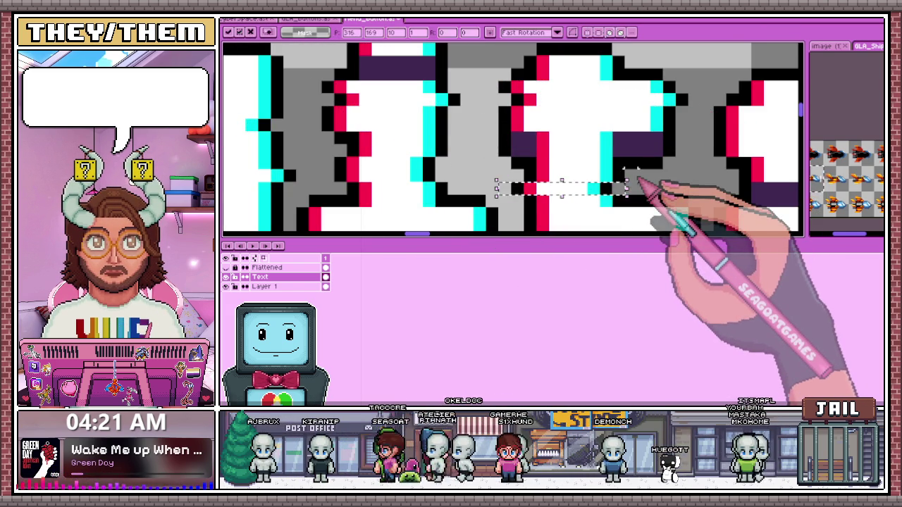
scroll(638, 181, down, 2)
scroll(584, 120, up, 2)
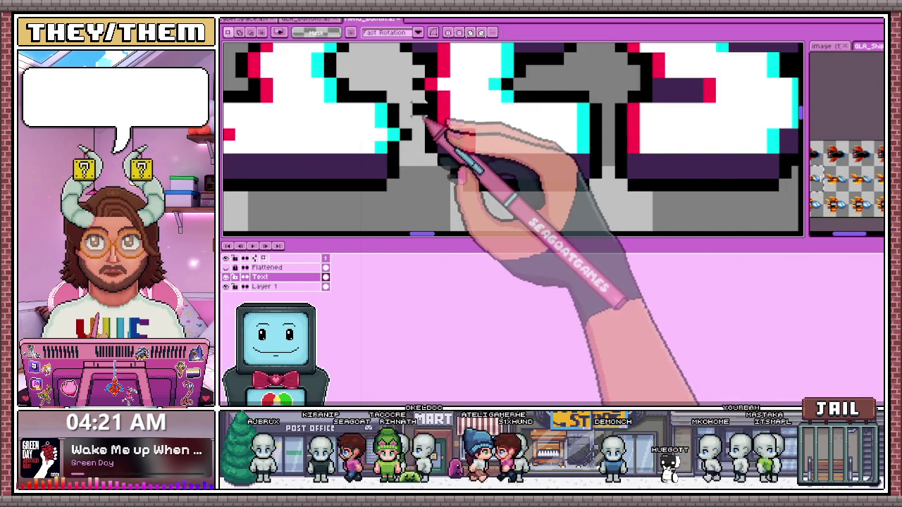
drag(423, 119, 596, 121)
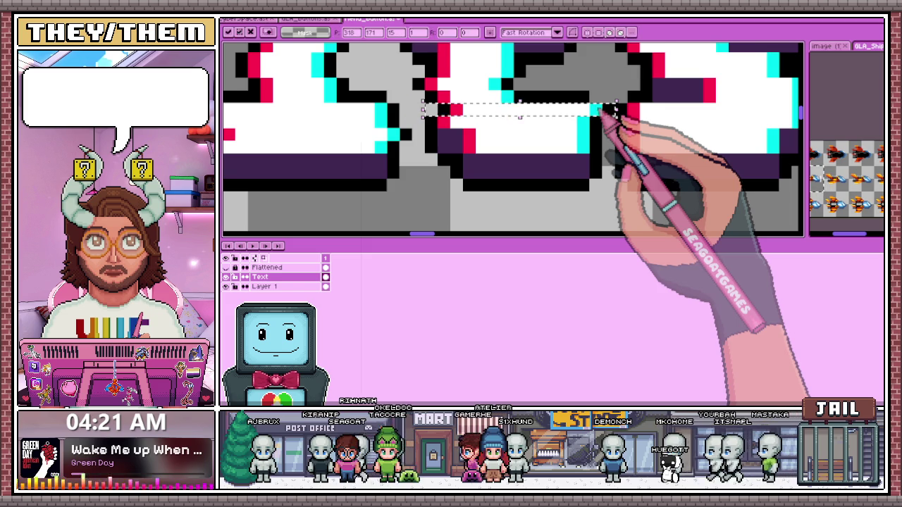
scroll(598, 111, down, 2)
scroll(595, 194, up, 2)
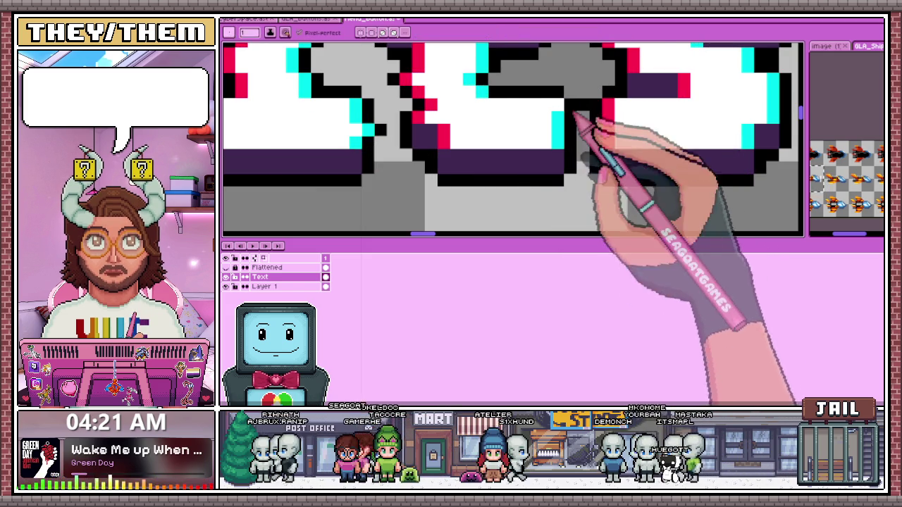
scroll(574, 114, down, 2)
scroll(568, 145, down, 1)
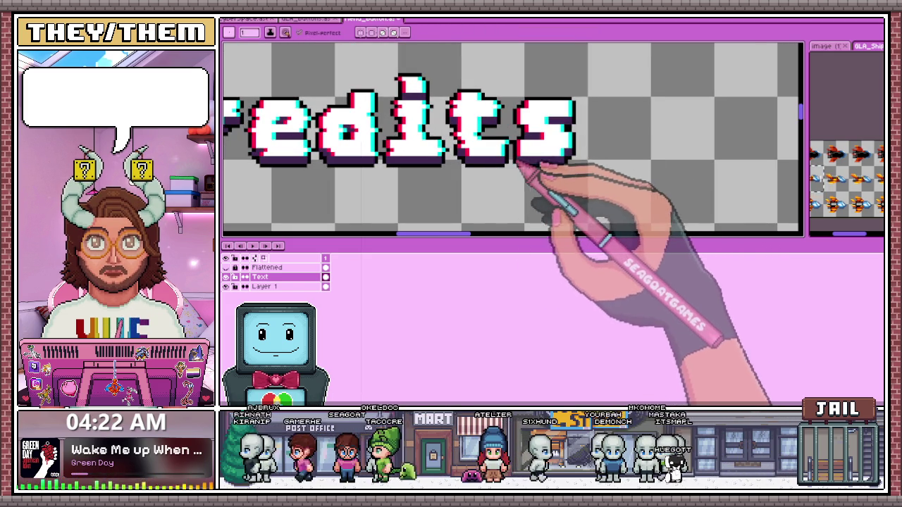
Draw a thin line along the bottom of the s
drag(510, 152, 564, 156)
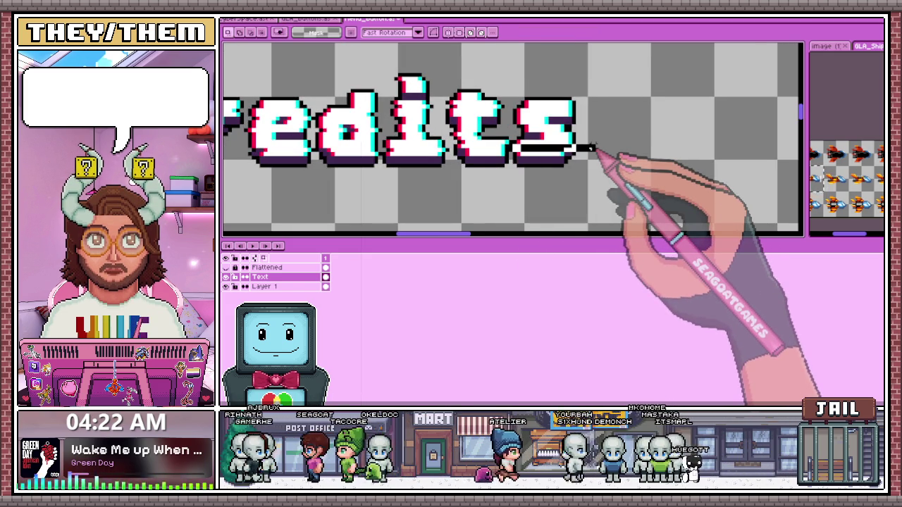
scroll(592, 148, up, 1)
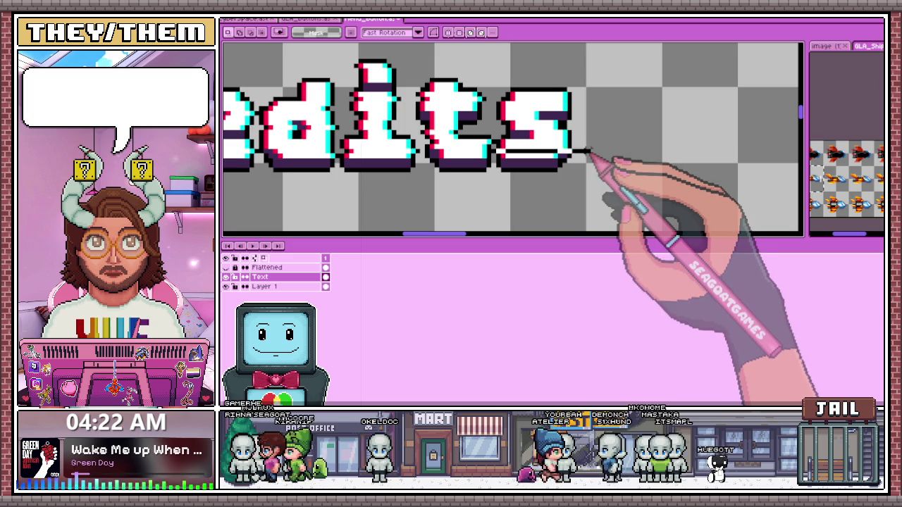
scroll(592, 151, up, 1)
scroll(584, 127, down, 1)
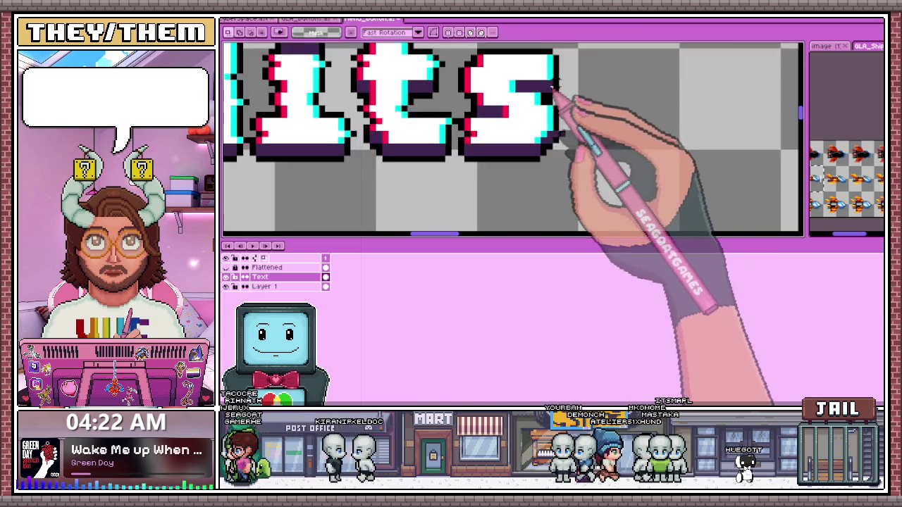
scroll(575, 100, up, 1)
scroll(584, 96, up, 1)
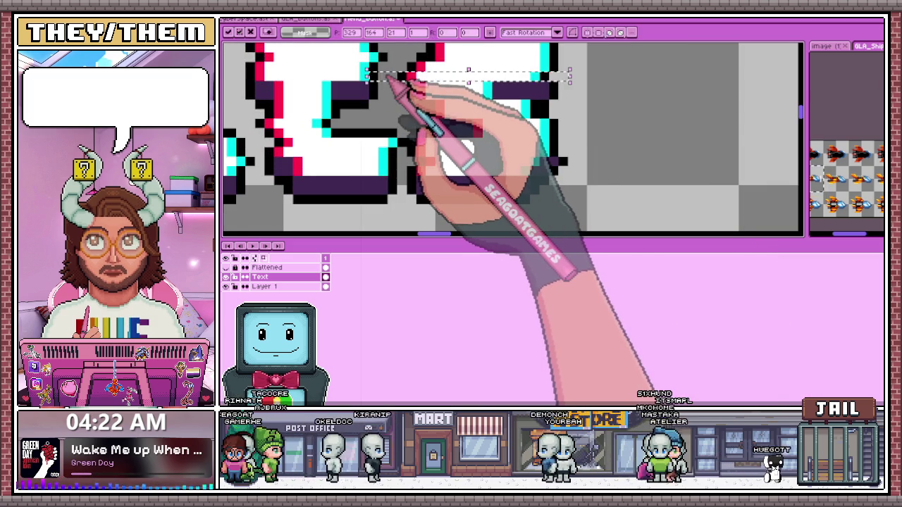
scroll(540, 100, down, 2)
scroll(643, 81, up, 2)
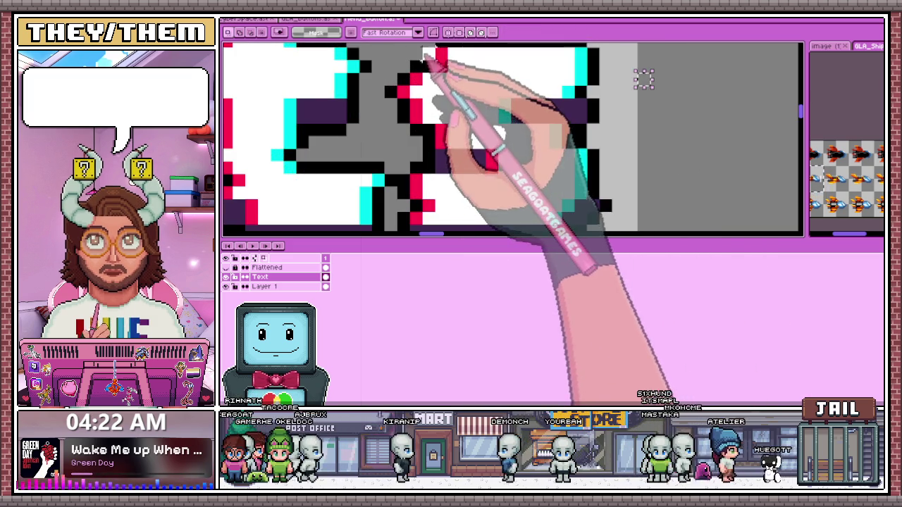
scroll(643, 80, down, 2)
scroll(596, 80, down, 1)
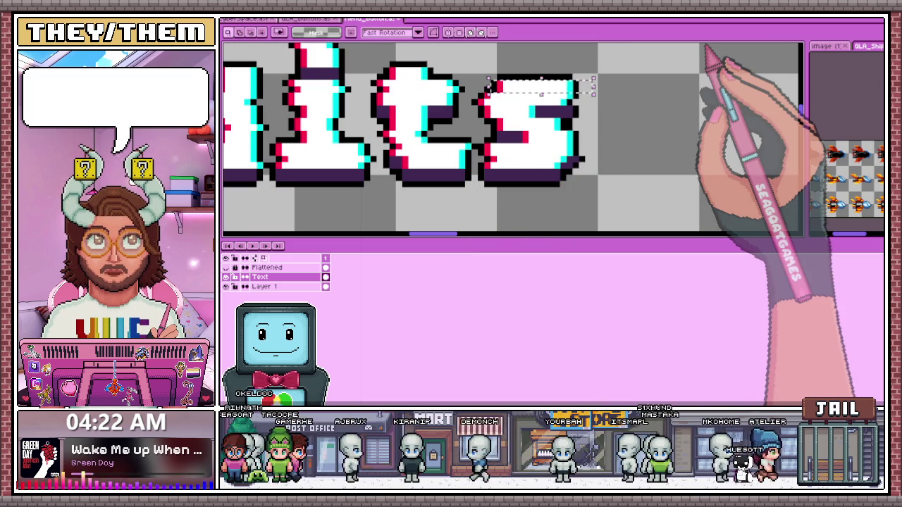
scroll(533, 81, up, 1)
scroll(515, 109, down, 1)
scroll(514, 90, up, 1)
scroll(517, 89, up, 1)
Select the upper part of the s and drop the shifted slice into place
drag(479, 69, 617, 148)
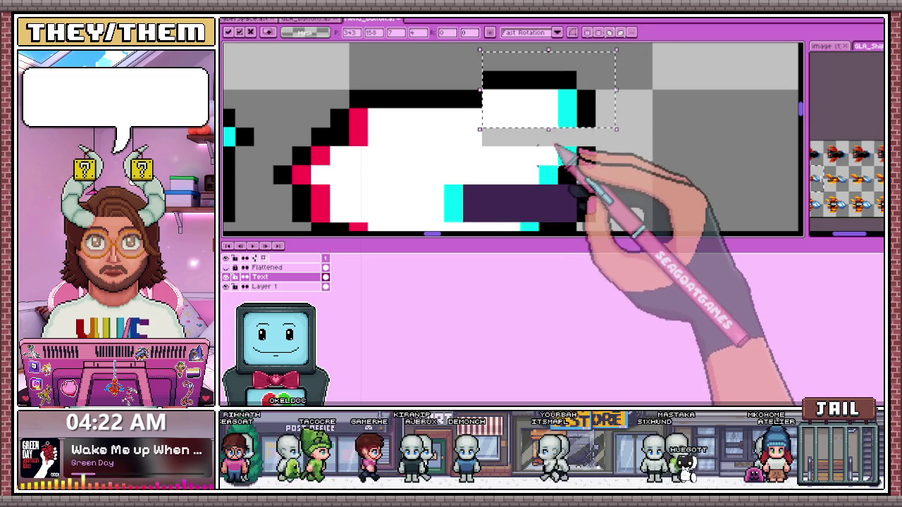
scroll(557, 113, down, 1)
scroll(578, 134, down, 1)
scroll(535, 120, up, 1)
key(i)
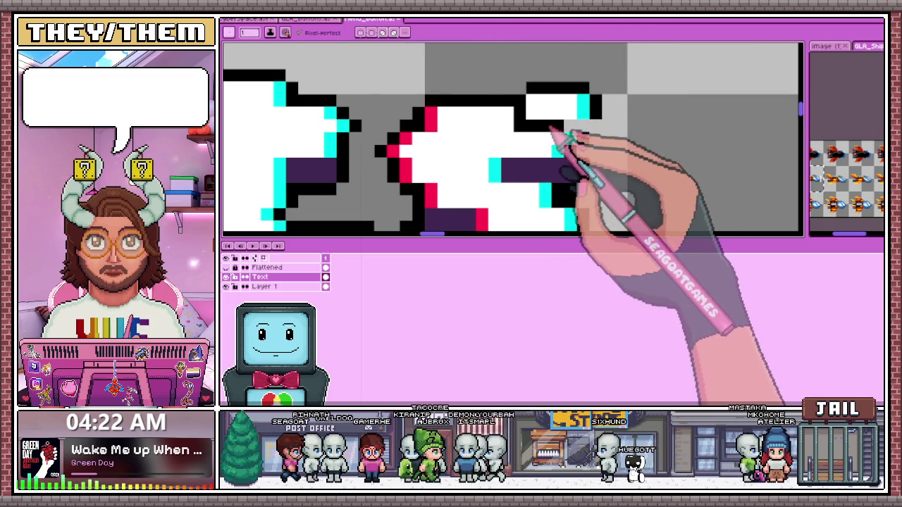
scroll(578, 130, down, 1)
scroll(574, 150, down, 1)
scroll(570, 195, down, 1)
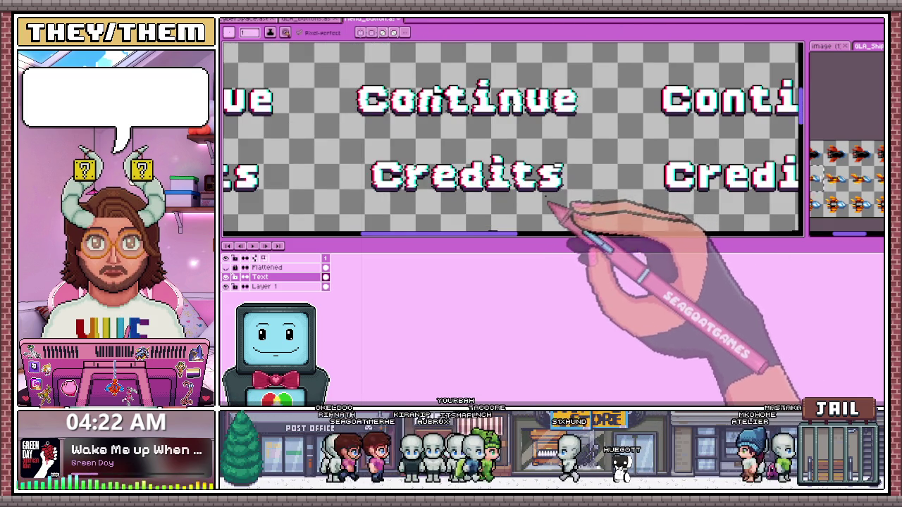
Commit the shifted strip at the top of the S
scroll(556, 208, down, 1)
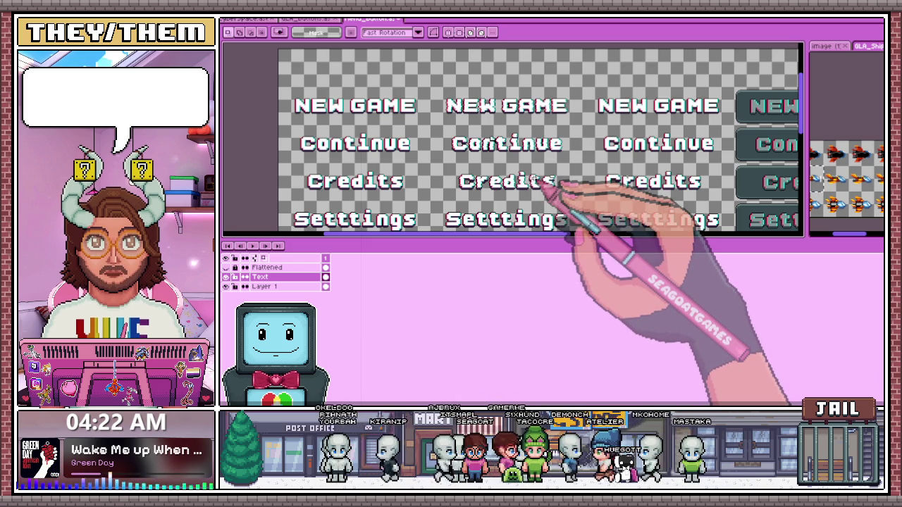
scroll(518, 214, down, 1)
scroll(507, 204, up, 2)
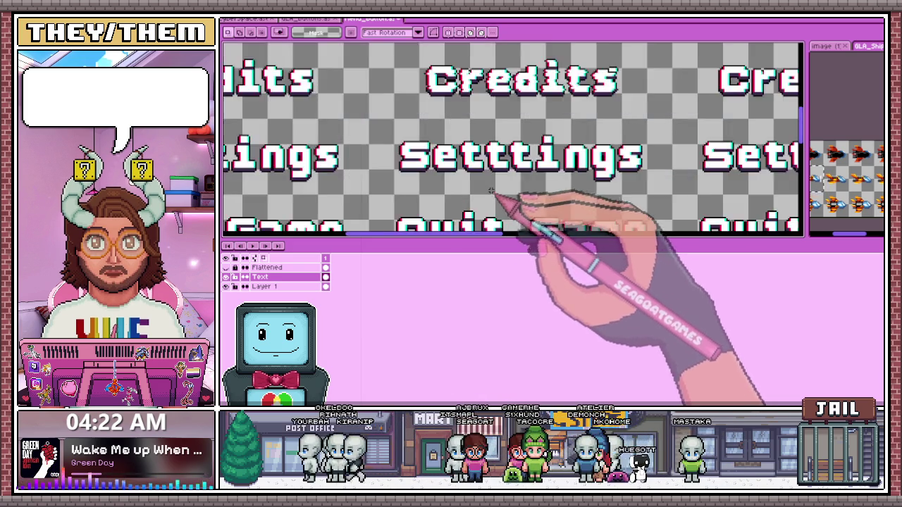
scroll(349, 151, up, 1)
scroll(356, 141, up, 1)
scroll(359, 134, up, 1)
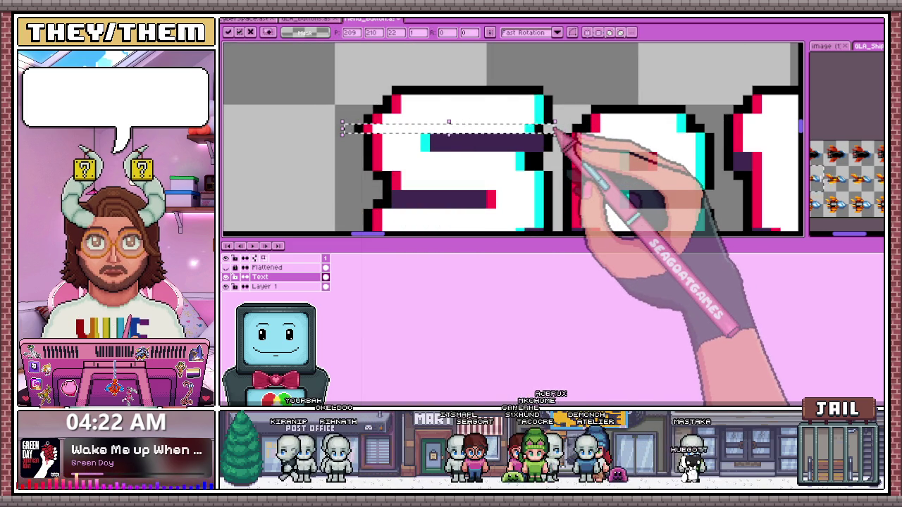
key(Return)
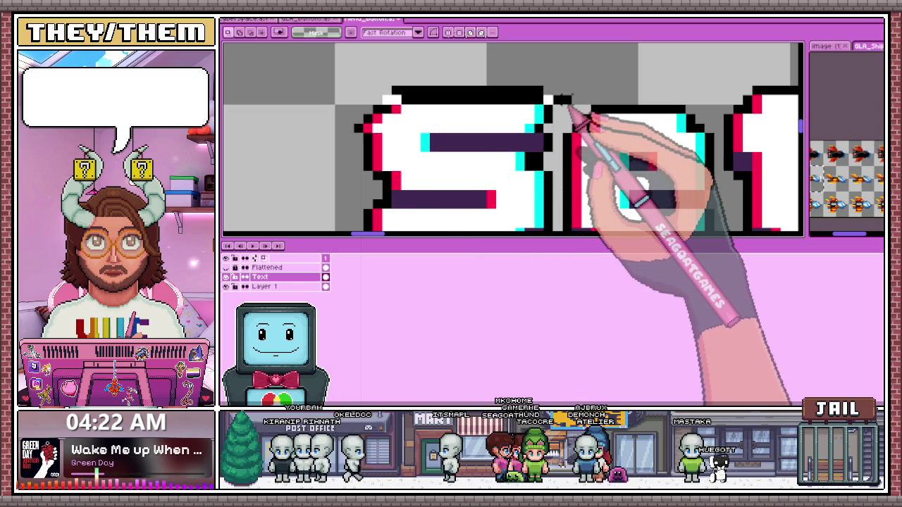
Restore the strip selection across the S and select a lower strip across it
scroll(467, 145, down, 1)
scroll(433, 150, up, 1)
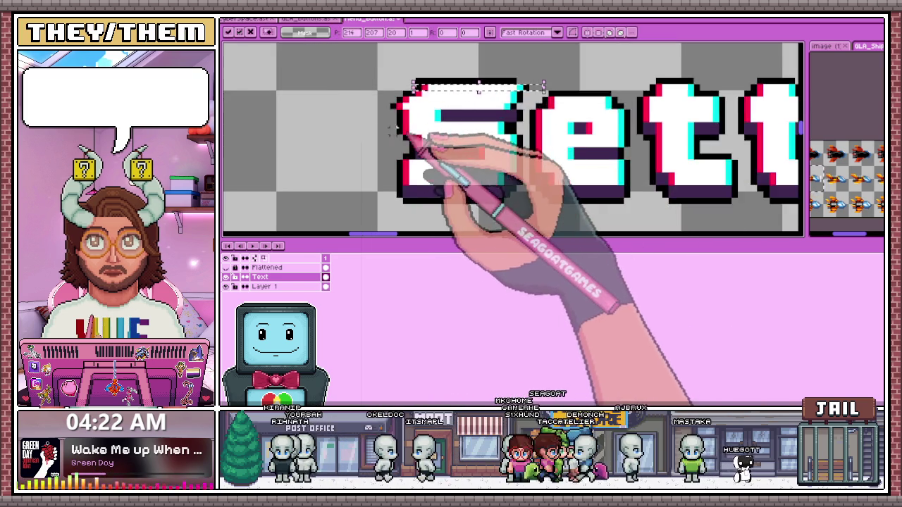
scroll(428, 145, up, 1)
scroll(568, 127, up, 1)
key(ctrl+z)
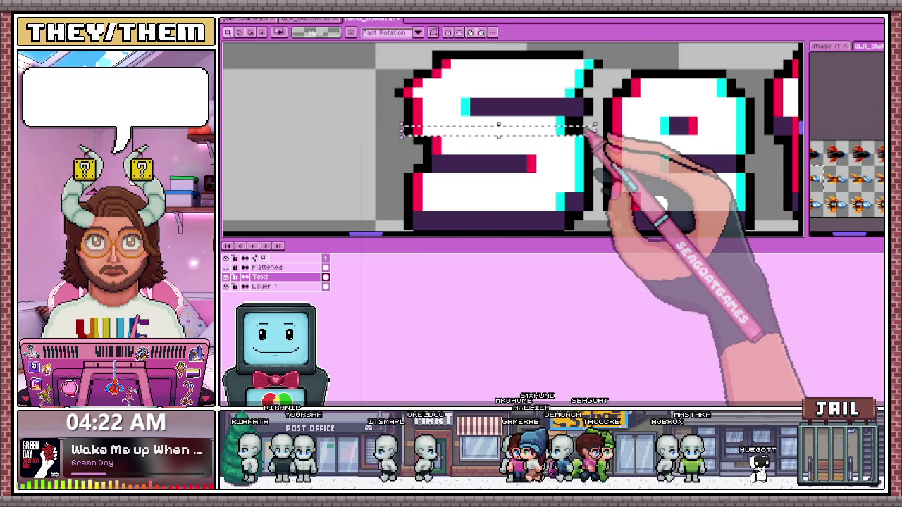
drag(392, 182, 595, 192)
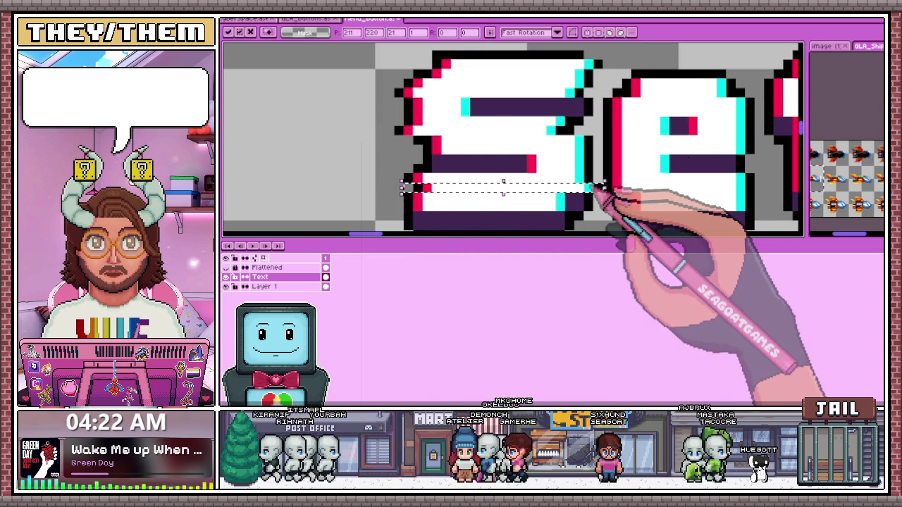
scroll(493, 98, down, 2)
scroll(512, 144, up, 3)
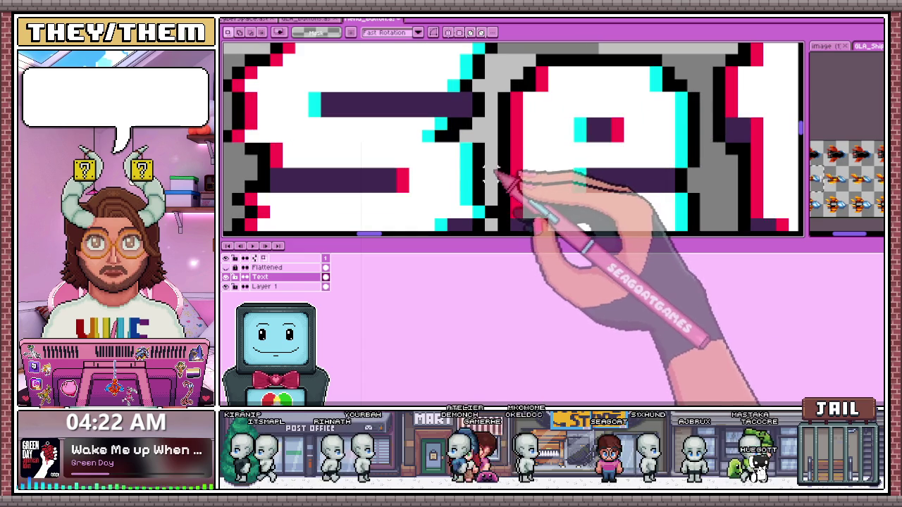
Offset a strip through the e's lower bar, undoing the misplaced black bars
drag(484, 169, 715, 181)
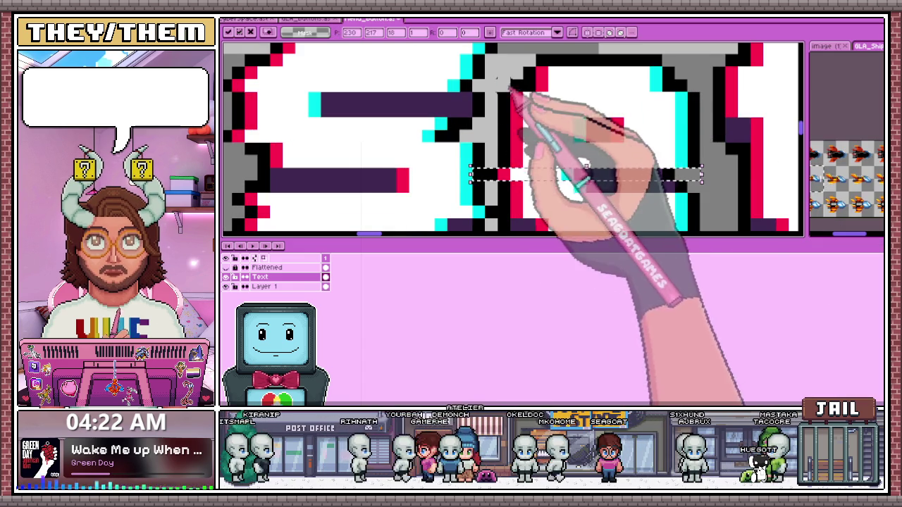
key(b)
drag(523, 129, 694, 129)
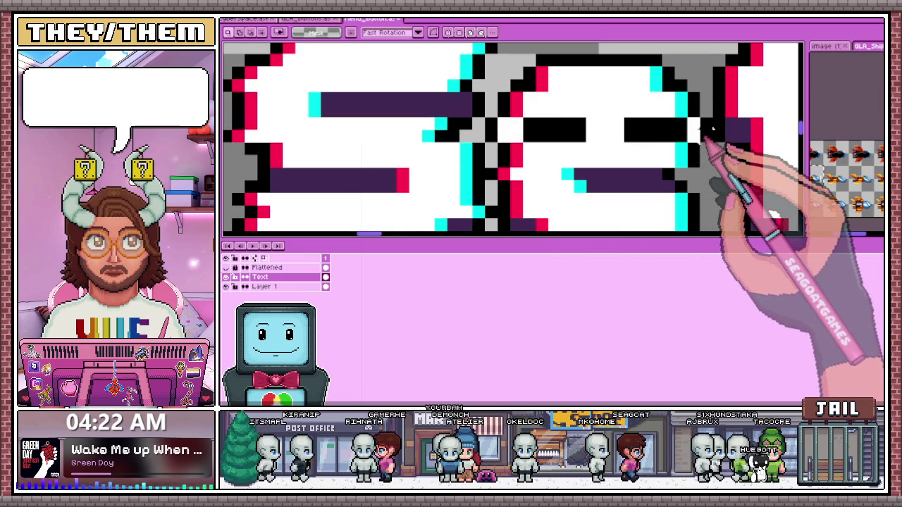
key(ctrl+z)
scroll(708, 137, down, 3)
scroll(584, 151, up, 3)
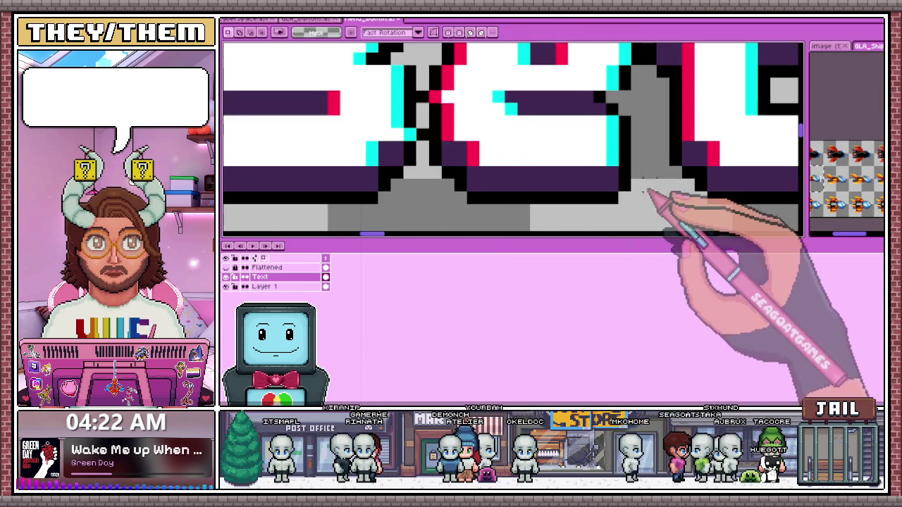
Marquee thin strips across the letters and the t letters for offsetting
drag(659, 152, 413, 167)
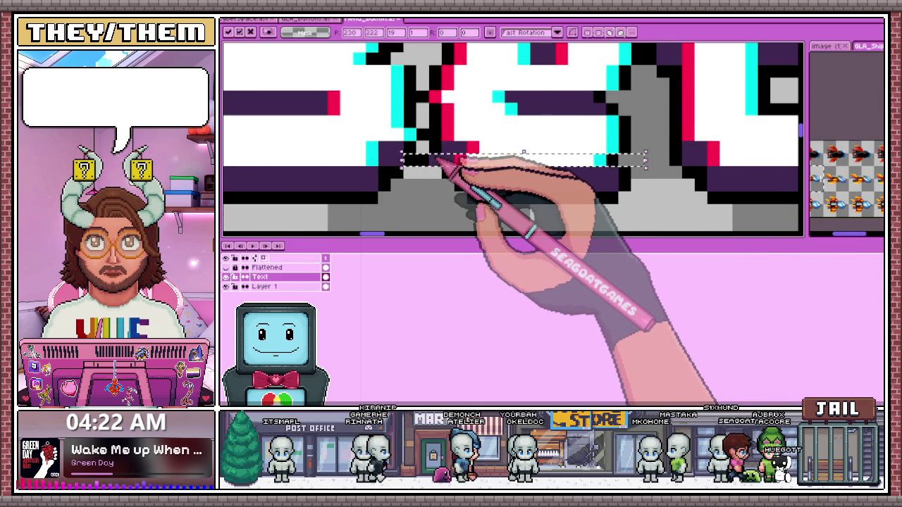
scroll(440, 159, down, 2)
scroll(509, 183, down, 1)
scroll(503, 221, up, 3)
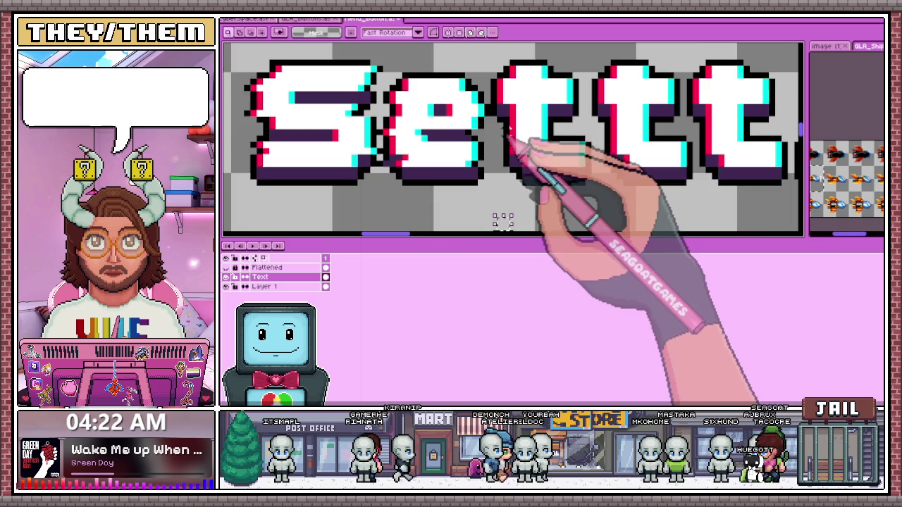
scroll(502, 220, up, 2)
drag(500, 122, 675, 143)
scroll(671, 139, down, 2)
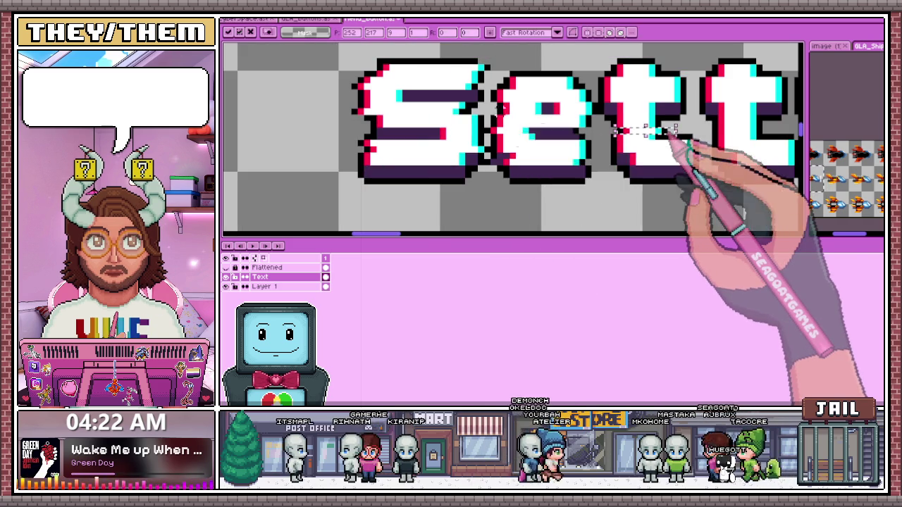
Marquee thin horizontal strips across the t letters and offset them sideways
drag(702, 161, 601, 157)
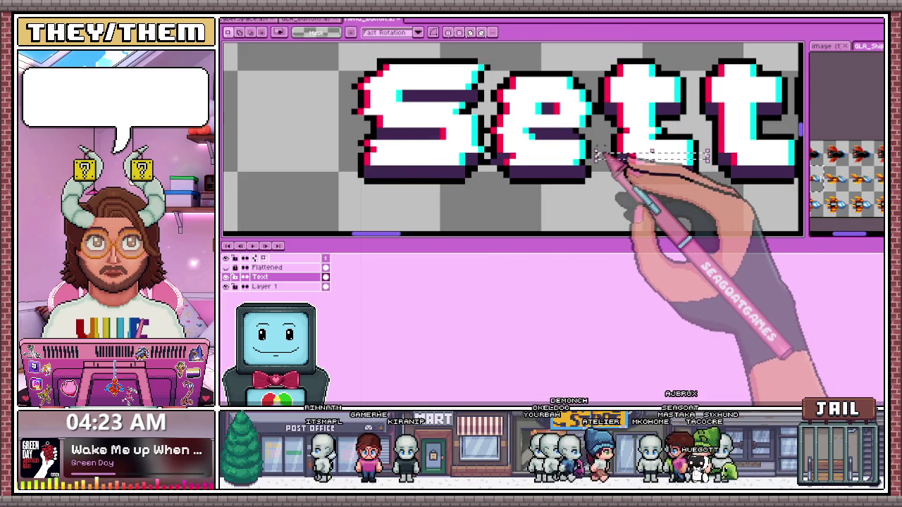
scroll(598, 154, down, 1)
scroll(624, 141, up, 1)
scroll(644, 130, up, 2)
drag(576, 110, 465, 110)
scroll(473, 120, down, 1)
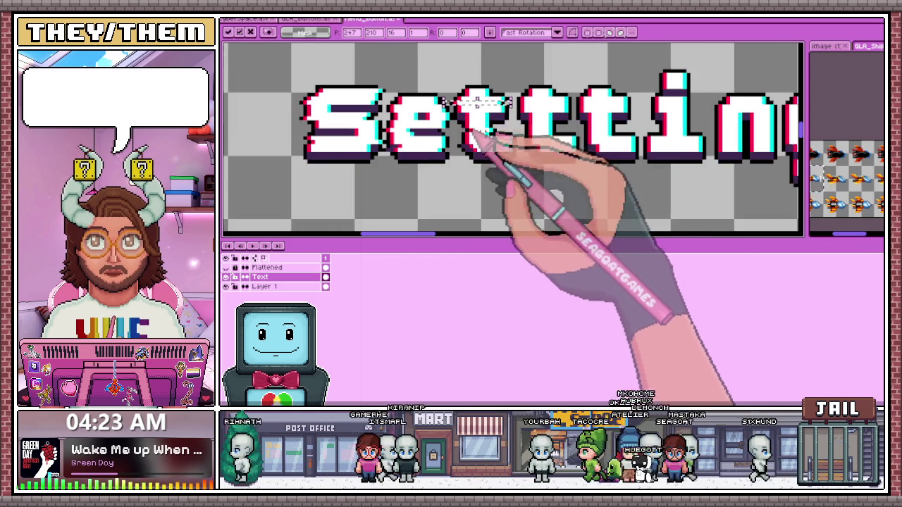
scroll(543, 151, up, 1)
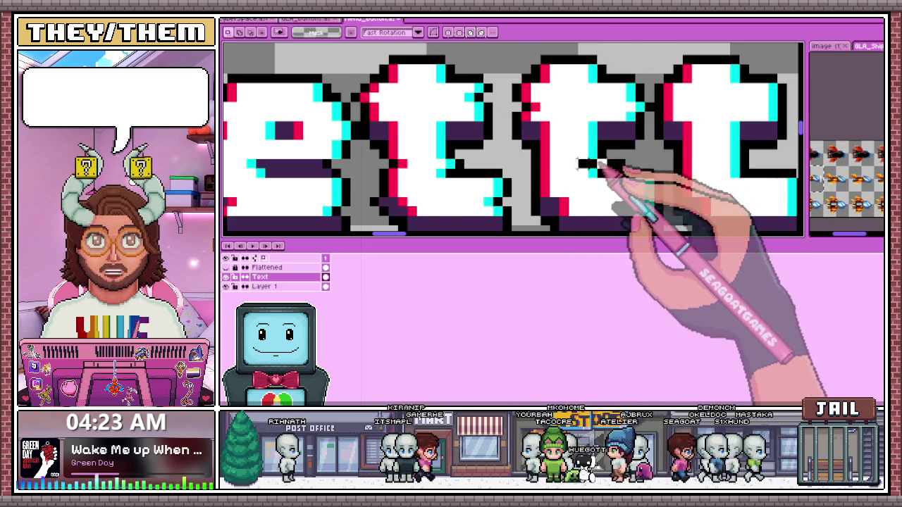
scroll(553, 121, down, 1)
scroll(543, 111, up, 1)
Select a small block of letter pixels and draw a white horizontal glitch line across them
drag(612, 79, 720, 92)
scroll(548, 161, down, 1)
scroll(584, 141, down, 1)
scroll(604, 131, up, 1)
scroll(574, 148, up, 1)
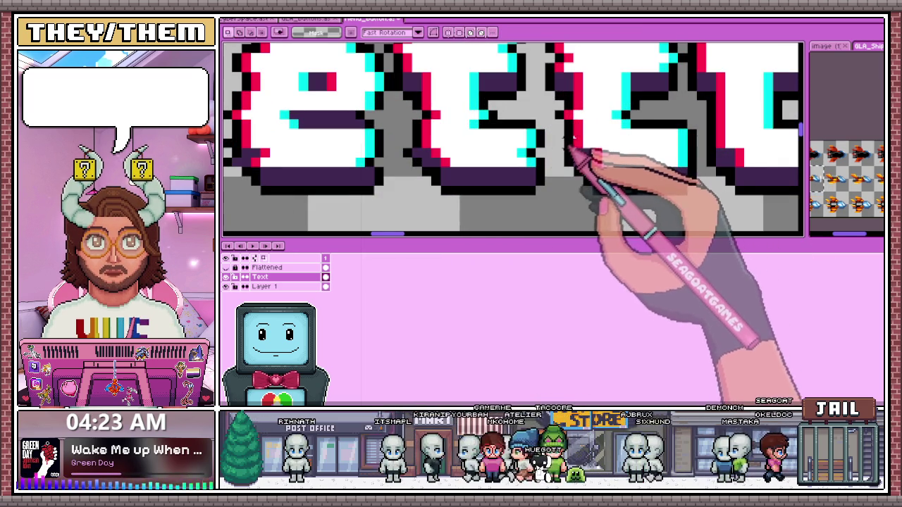
drag(584, 145, 696, 145)
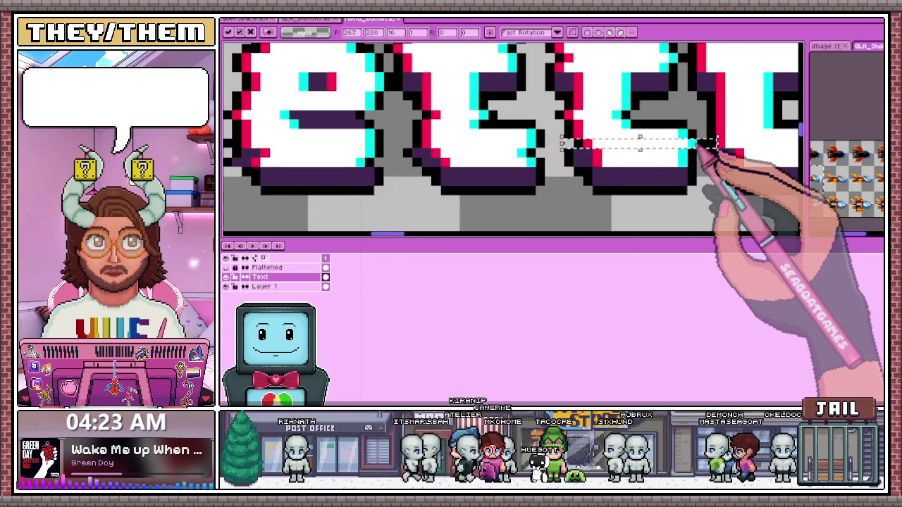
scroll(704, 145, down, 3)
scroll(634, 140, up, 1)
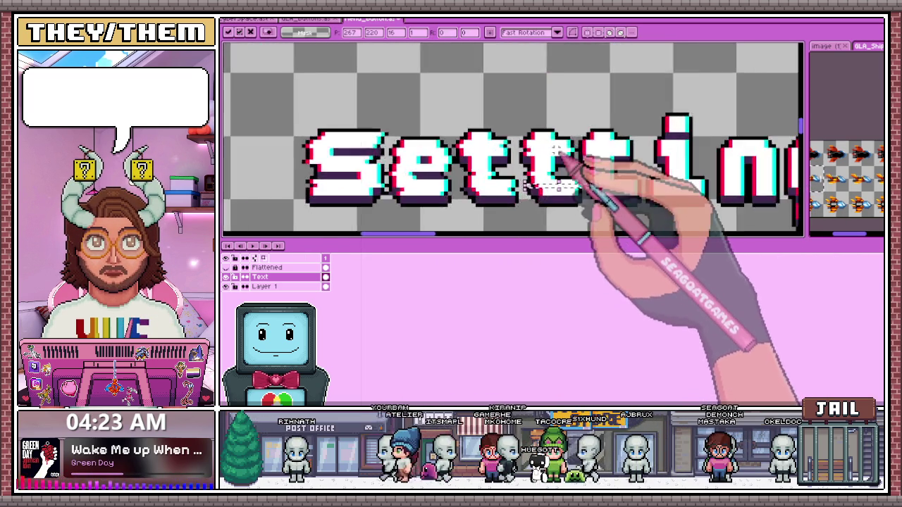
Zoom out to review the New Game, Continue, Credits, Setttings and Quit Game labels
scroll(557, 150, up, 1)
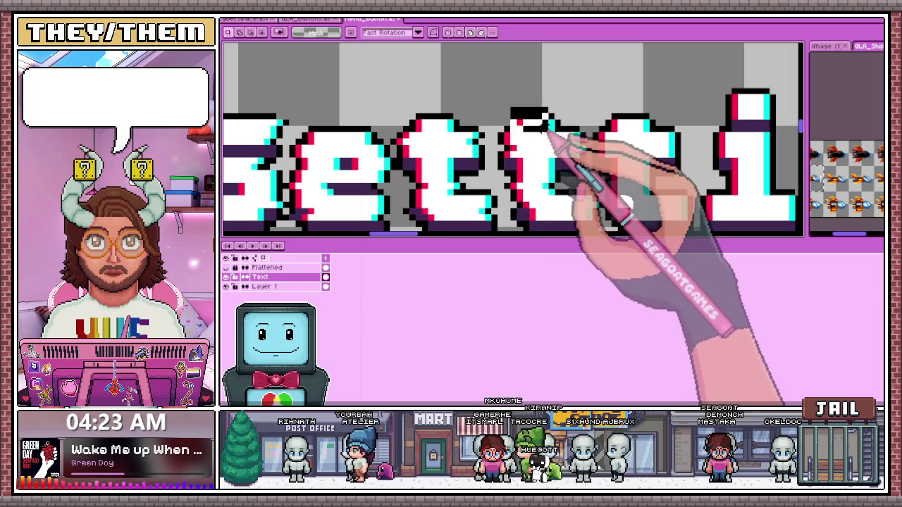
scroll(491, 105, up, 1)
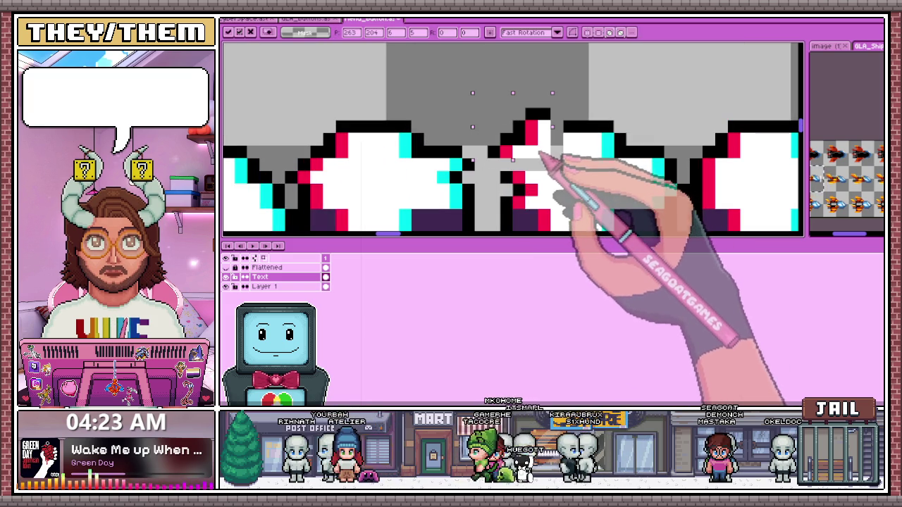
scroll(535, 151, up, 1)
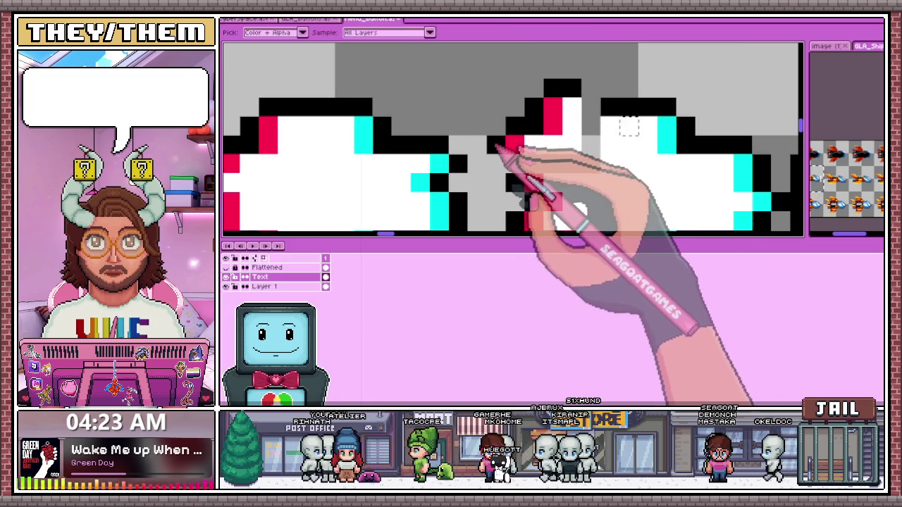
scroll(535, 162, down, 2)
scroll(529, 150, down, 1)
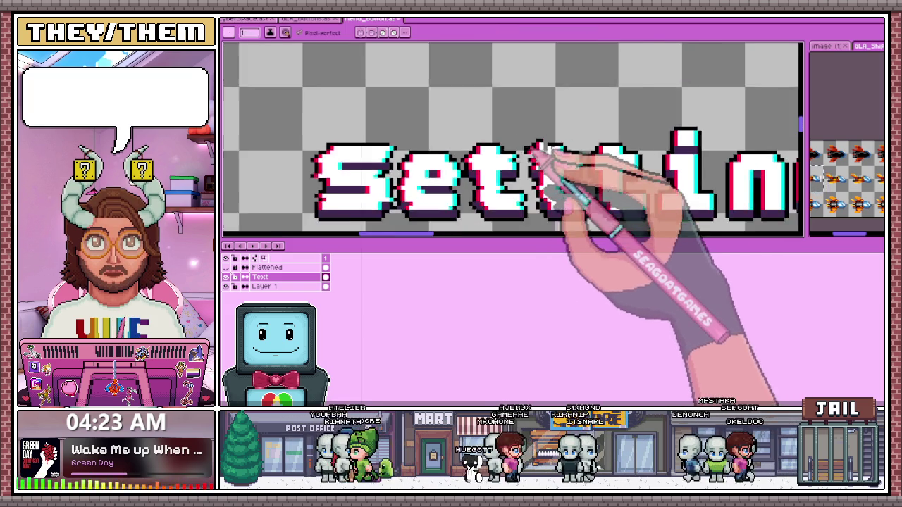
scroll(392, 171, down, 1)
scroll(384, 169, down, 1)
scroll(391, 173, down, 1)
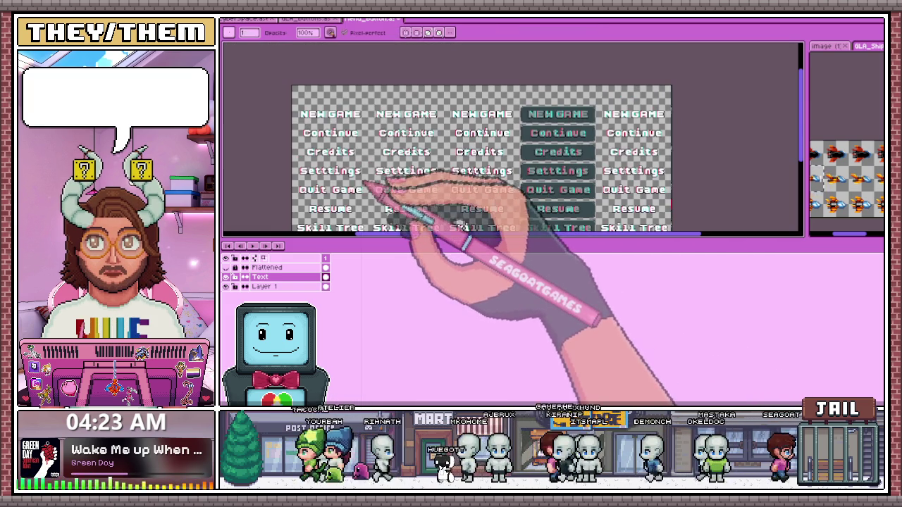
scroll(402, 177, up, 2)
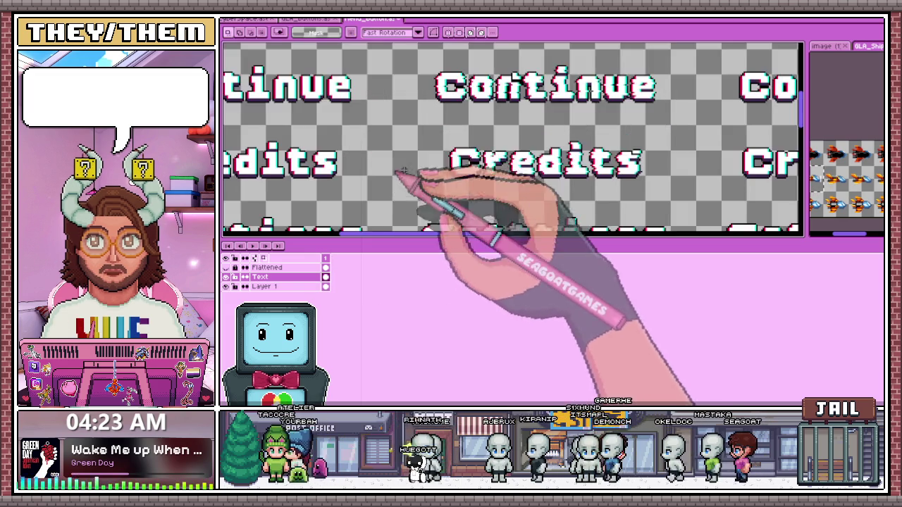
scroll(539, 157, up, 1)
scroll(473, 169, down, 1)
scroll(473, 167, down, 1)
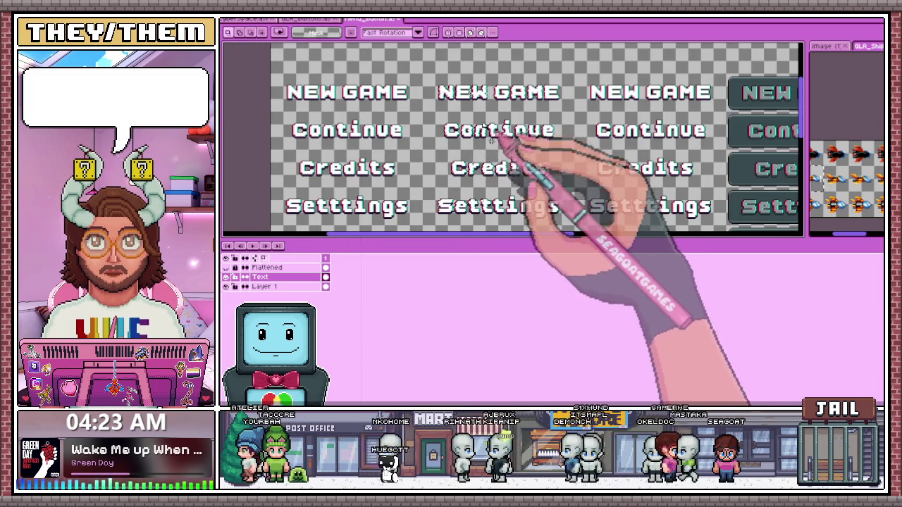
scroll(529, 204, up, 1)
scroll(494, 193, up, 1)
scroll(451, 176, up, 2)
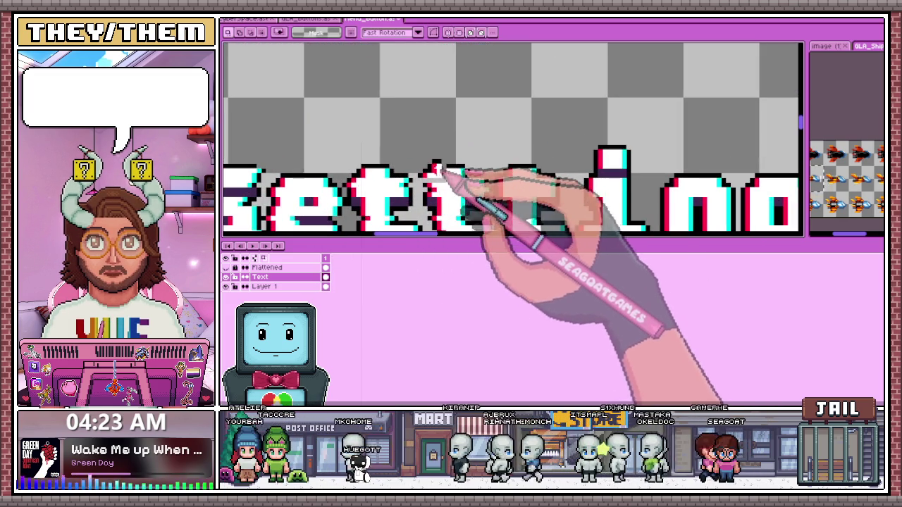
scroll(437, 182, up, 2)
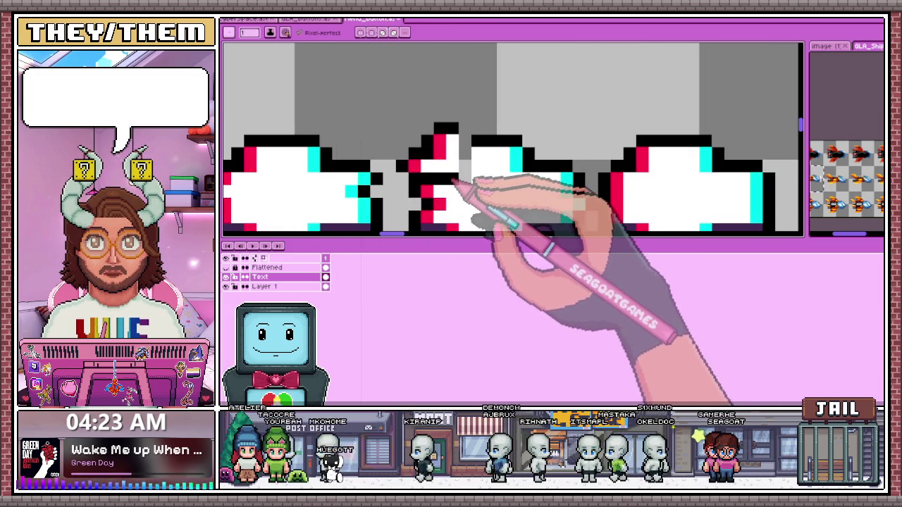
scroll(468, 182, down, 2)
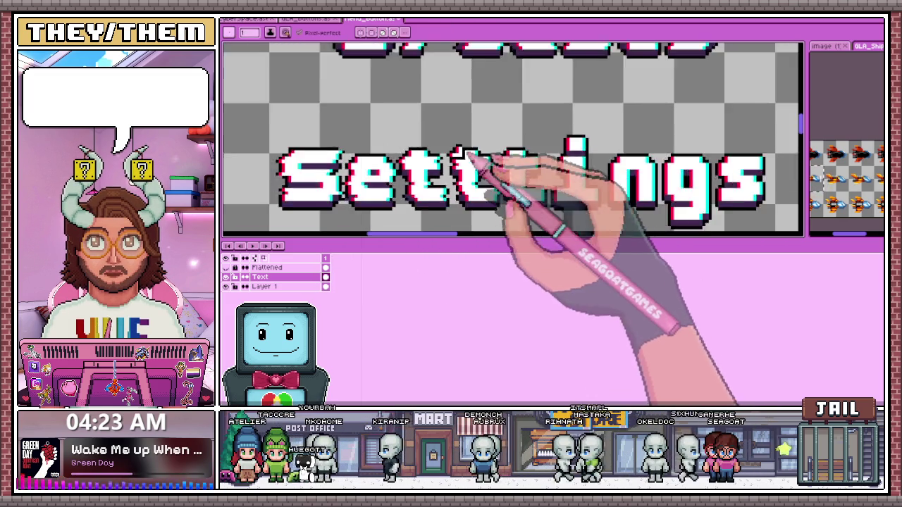
scroll(479, 155, down, 1)
scroll(537, 194, up, 1)
scroll(521, 190, up, 1)
scroll(491, 184, down, 2)
scroll(488, 196, down, 2)
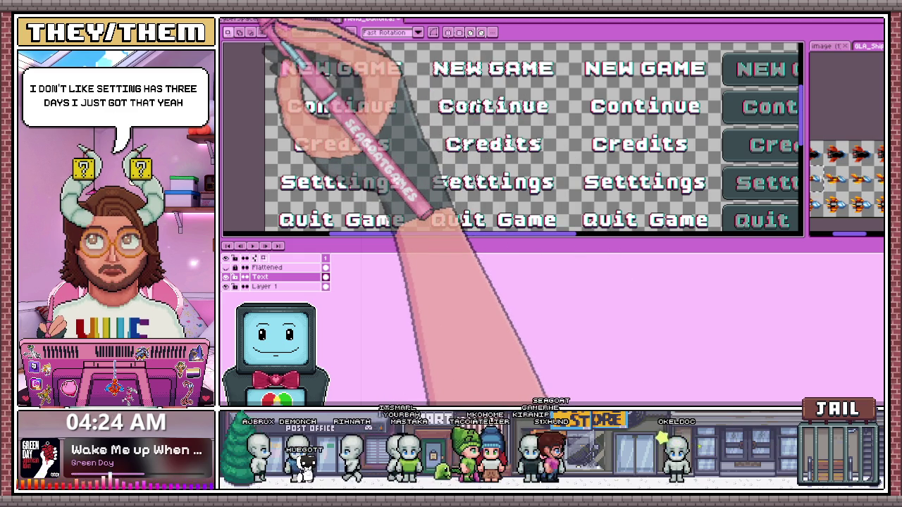
Marquee the extra t in the first Setttings label
scroll(300, 176, up, 1)
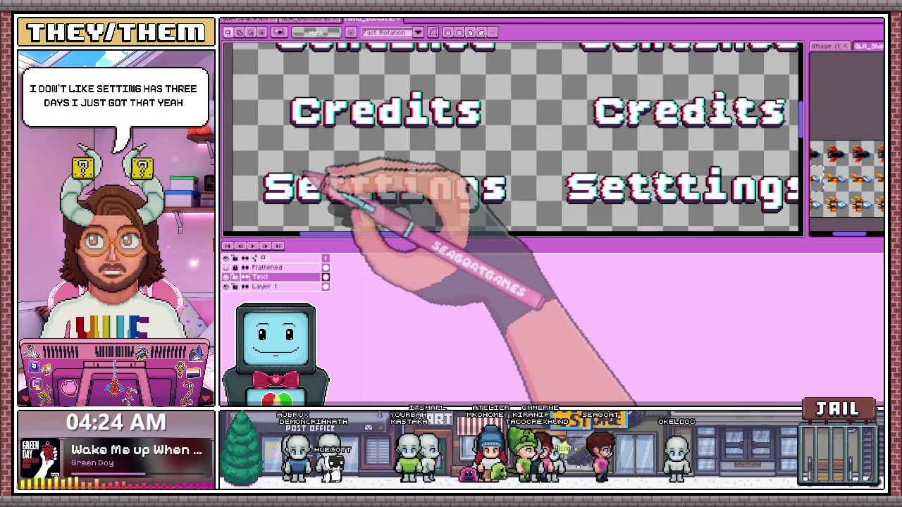
scroll(306, 176, down, 1)
scroll(331, 180, up, 1)
scroll(345, 182, up, 1)
scroll(344, 176, down, 2)
scroll(343, 173, up, 2)
scroll(338, 152, up, 1)
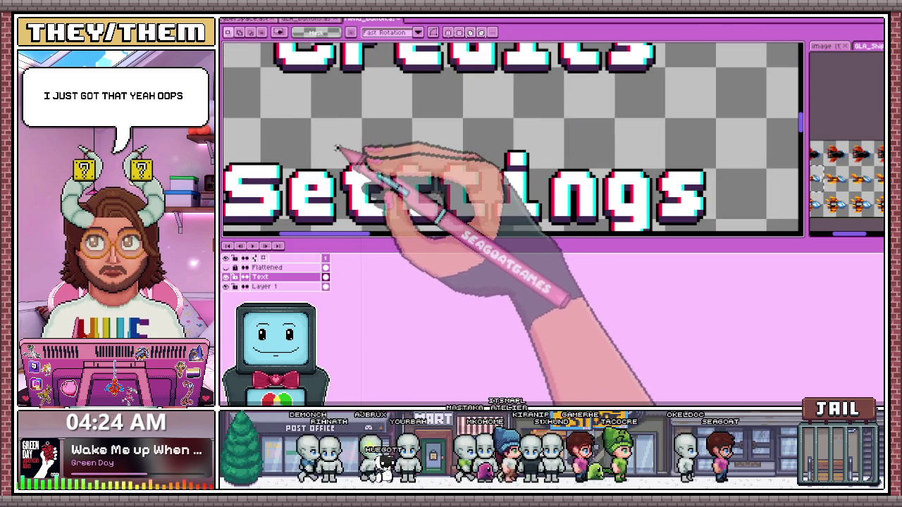
drag(336, 148, 392, 227)
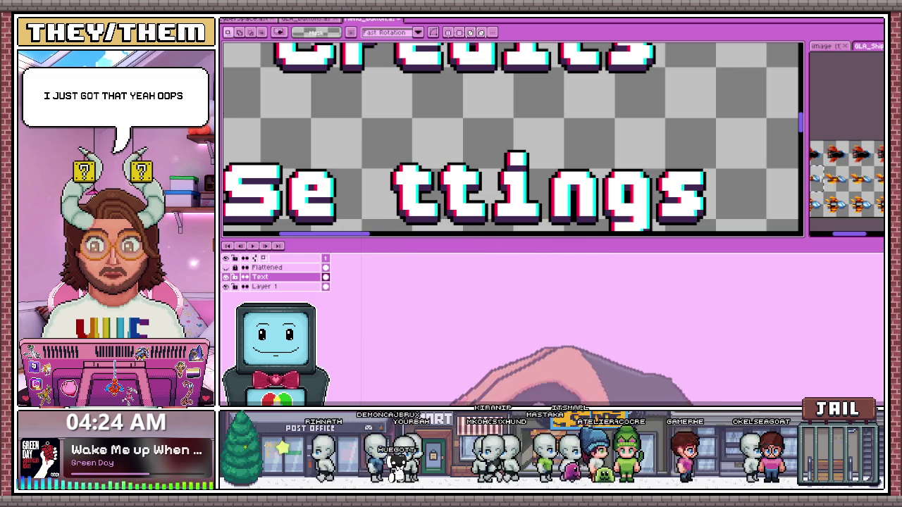
scroll(444, 205, down, 1)
scroll(432, 177, down, 2)
scroll(597, 201, up, 2)
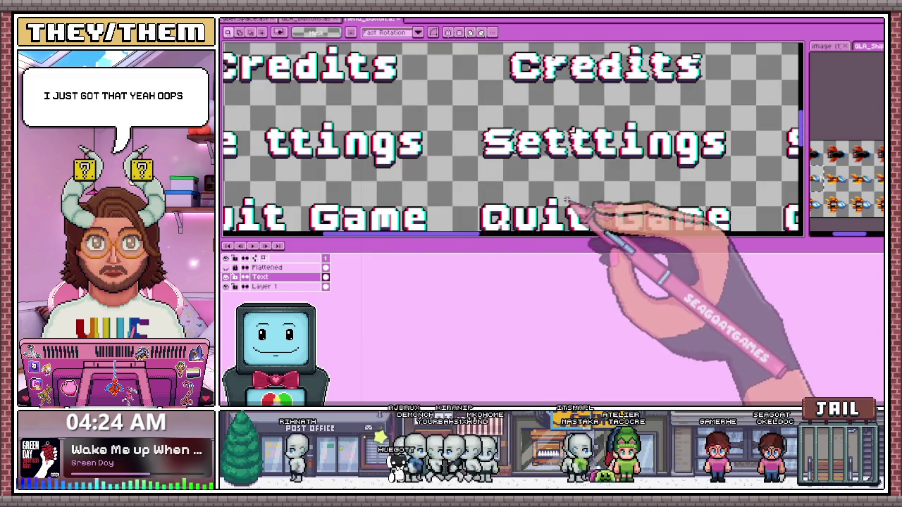
scroll(573, 100, up, 1)
scroll(584, 105, up, 1)
scroll(588, 105, down, 1)
scroll(592, 106, up, 1)
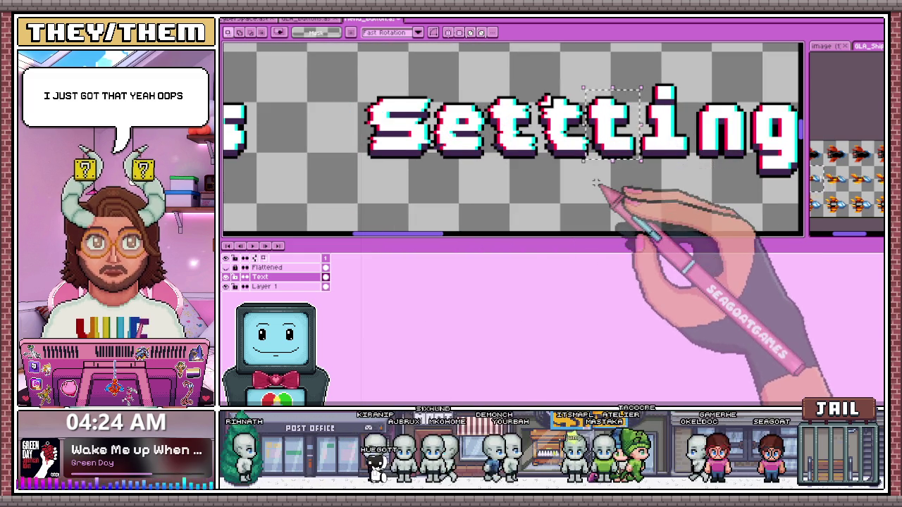
scroll(589, 113, up, 1)
Select the third t of the word and add black outline pixels along its left edge
drag(579, 55, 644, 157)
scroll(519, 187, down, 1)
scroll(518, 176, down, 1)
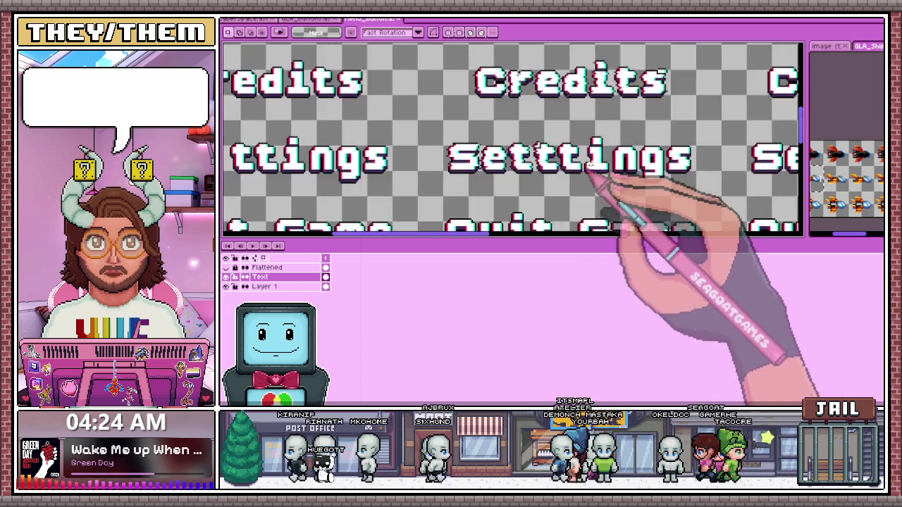
scroll(518, 155, up, 2)
scroll(516, 113, up, 1)
drag(515, 107, 562, 180)
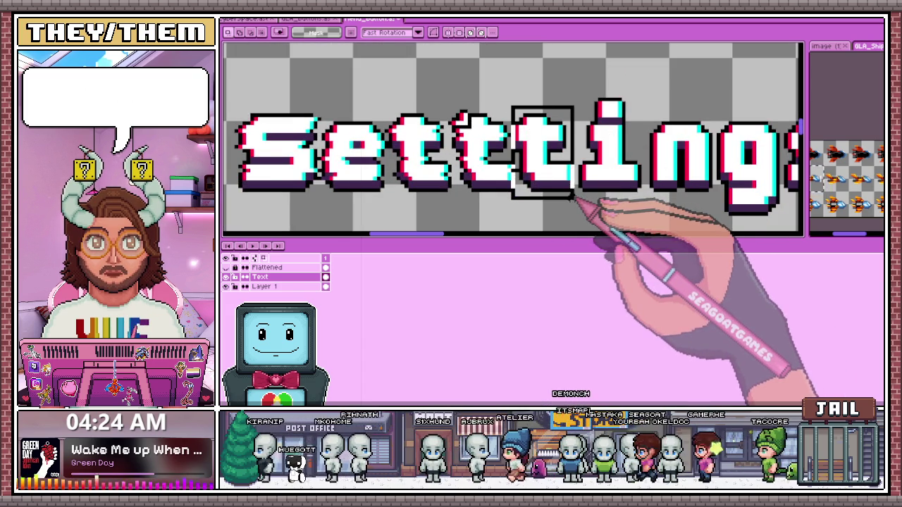
scroll(524, 180, up, 1)
drag(505, 166, 506, 195)
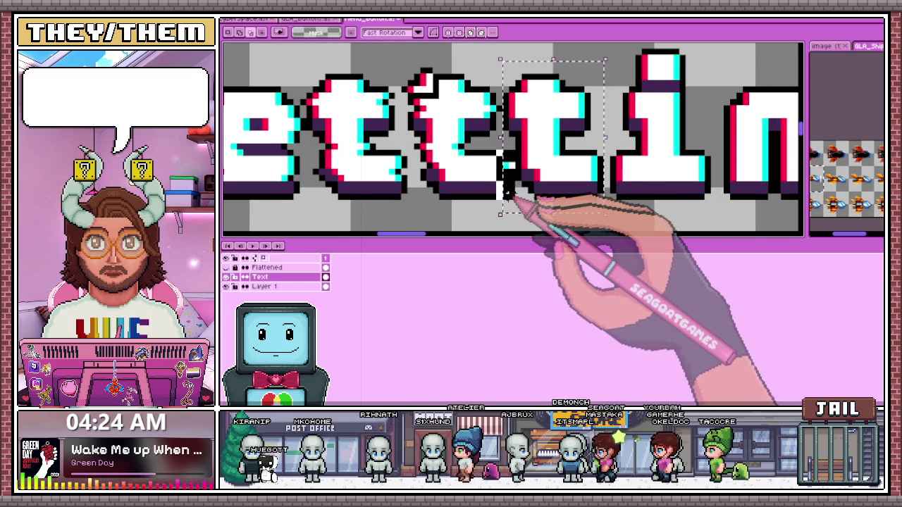
scroll(505, 187, down, 2)
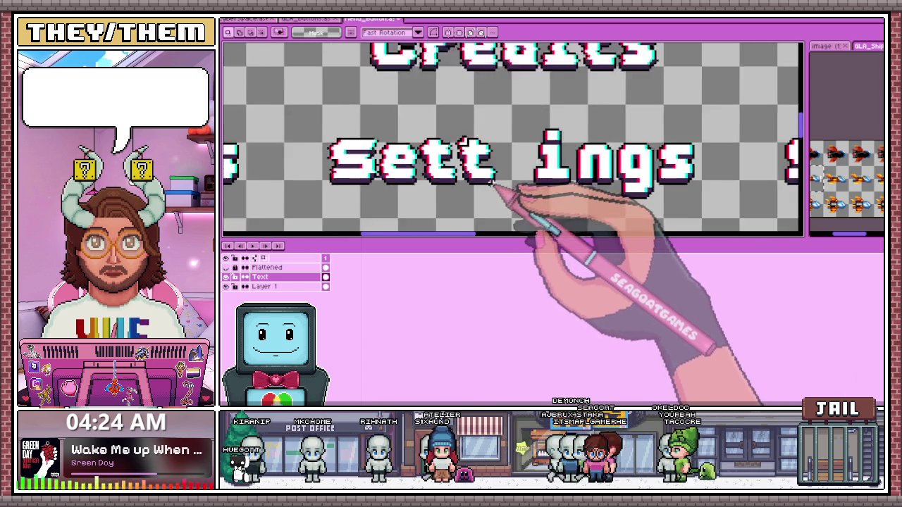
scroll(584, 212, down, 2)
scroll(584, 212, up, 2)
scroll(546, 156, up, 1)
scroll(544, 155, down, 2)
scroll(498, 130, up, 2)
scroll(493, 115, up, 1)
Delete the extra t from that Setttings label, leaving a gap
drag(491, 111, 544, 197)
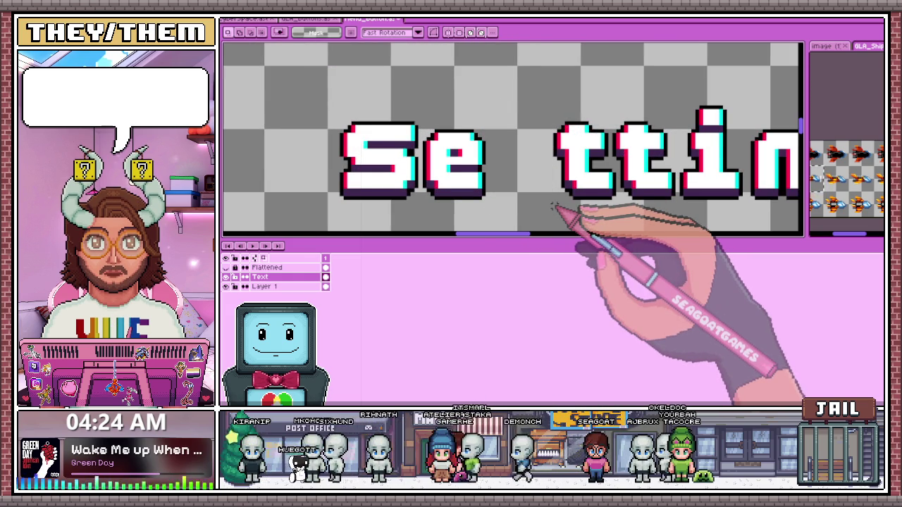
scroll(554, 205, down, 1)
scroll(556, 177, down, 1)
scroll(614, 181, up, 2)
scroll(576, 129, up, 1)
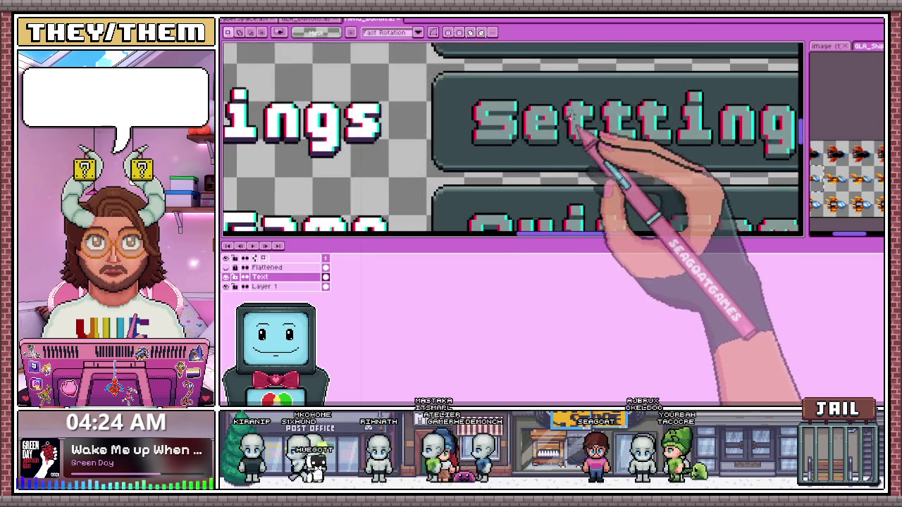
scroll(563, 165, down, 1)
scroll(583, 154, up, 2)
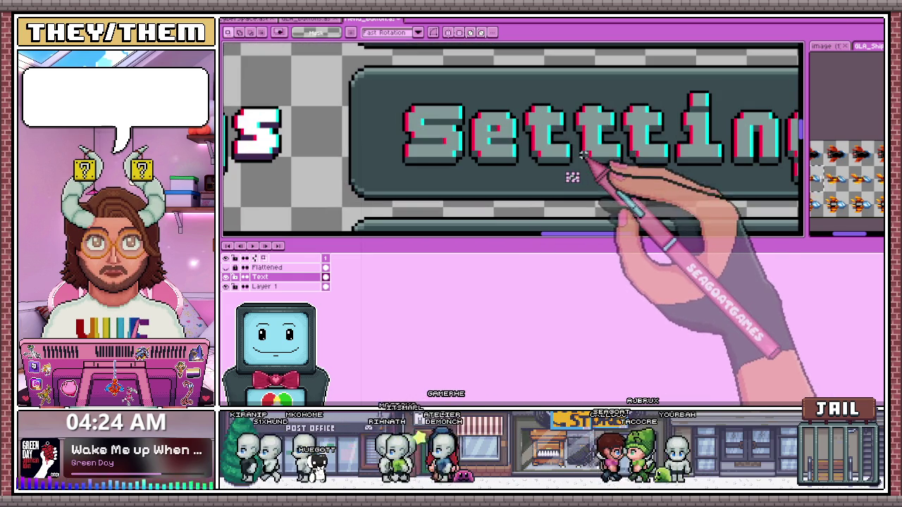
drag(522, 102, 561, 160)
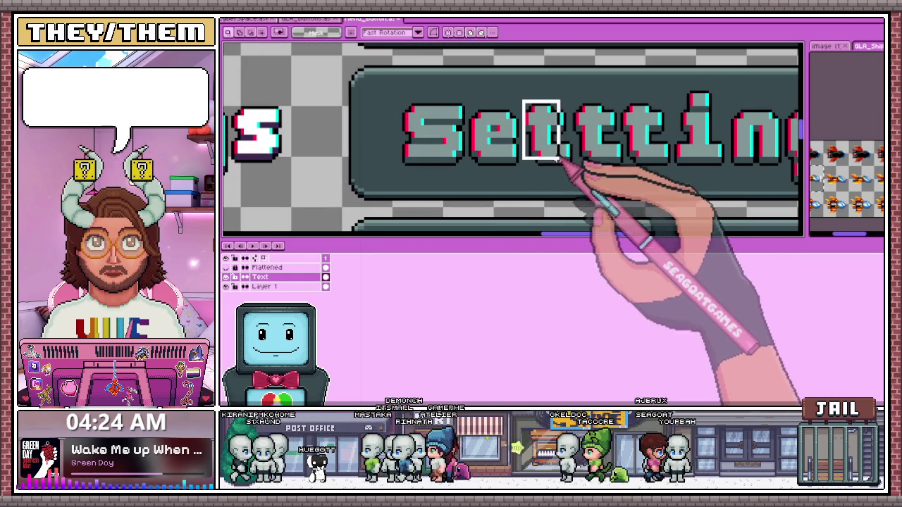
key(Delete)
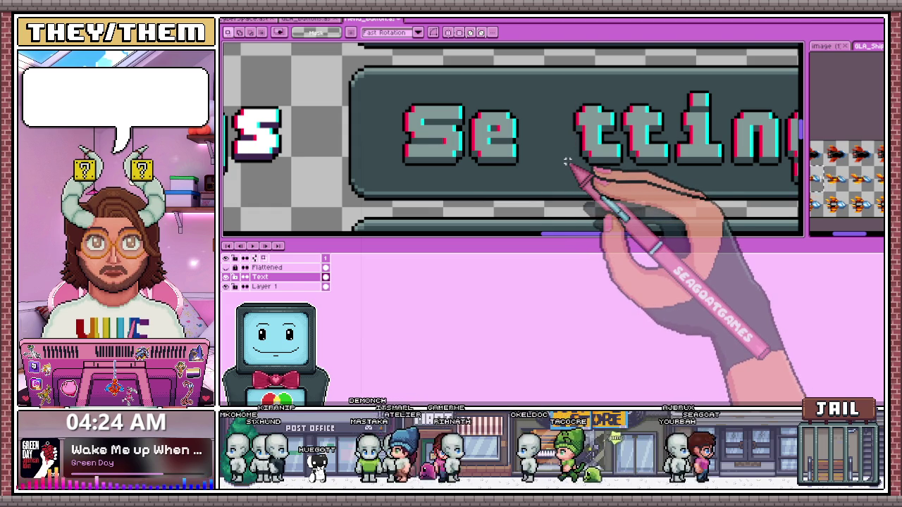
Select the extra t in another Setttings label
scroll(566, 161, down, 3)
scroll(514, 182, down, 1)
scroll(745, 177, up, 2)
scroll(592, 137, up, 2)
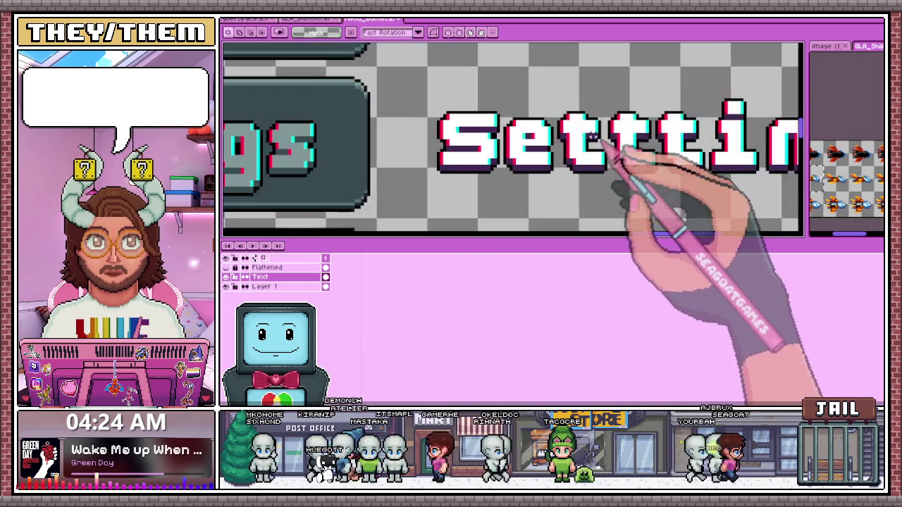
scroll(594, 136, down, 1)
drag(550, 98, 596, 179)
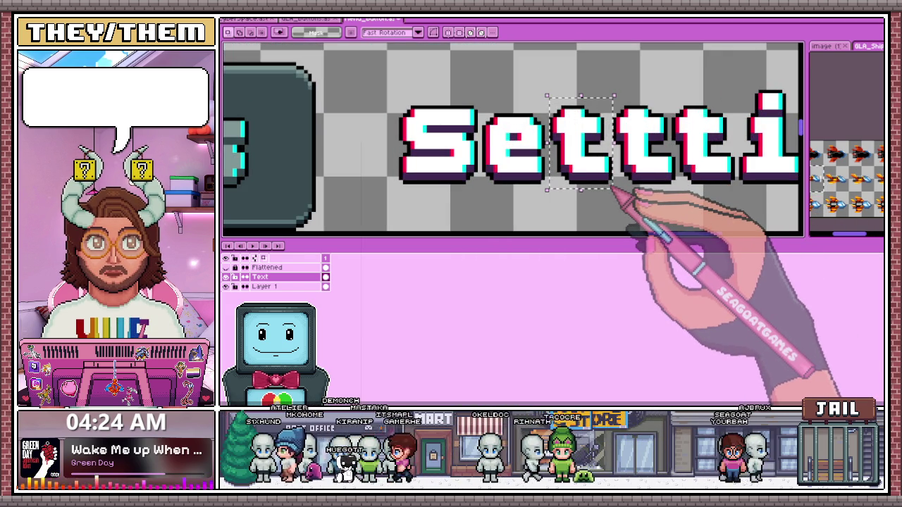
scroll(609, 187, down, 2)
scroll(664, 171, down, 2)
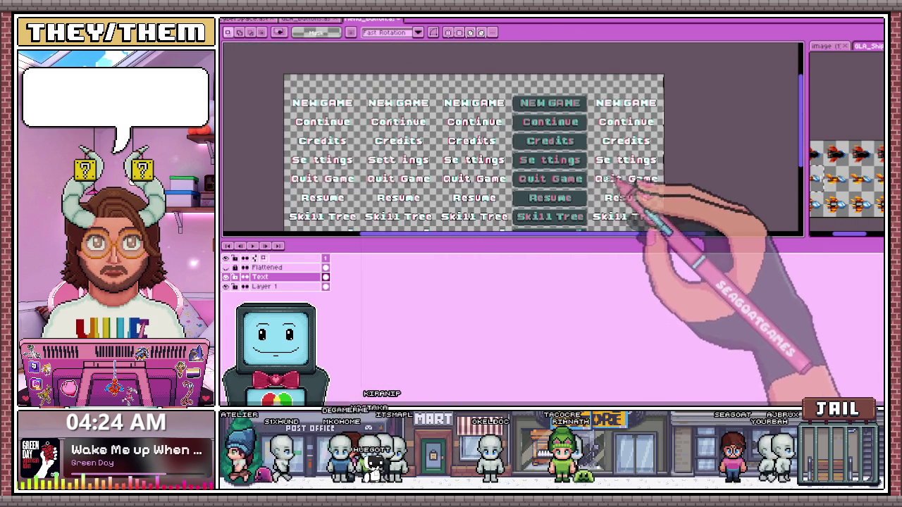
scroll(620, 186, up, 2)
scroll(544, 202, down, 2)
scroll(554, 177, up, 2)
scroll(418, 171, up, 1)
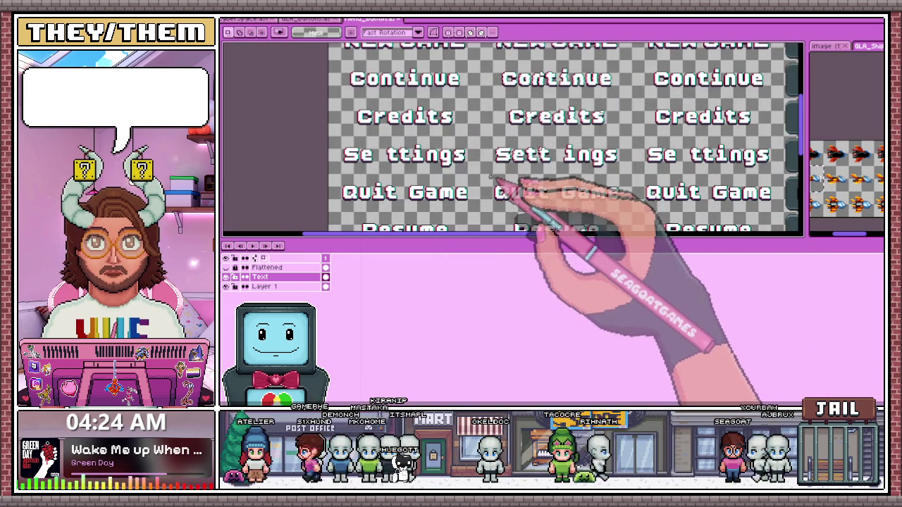
scroll(423, 145, up, 1)
scroll(335, 151, up, 1)
Close the gaps in the first two Settings labels by shifting Se and Sett right
mouse_move(310, 131)
mouse_down()
mouse_move(437, 203)
mouse_move(439, 186)
mouse_up()
scroll(398, 182, up, 1)
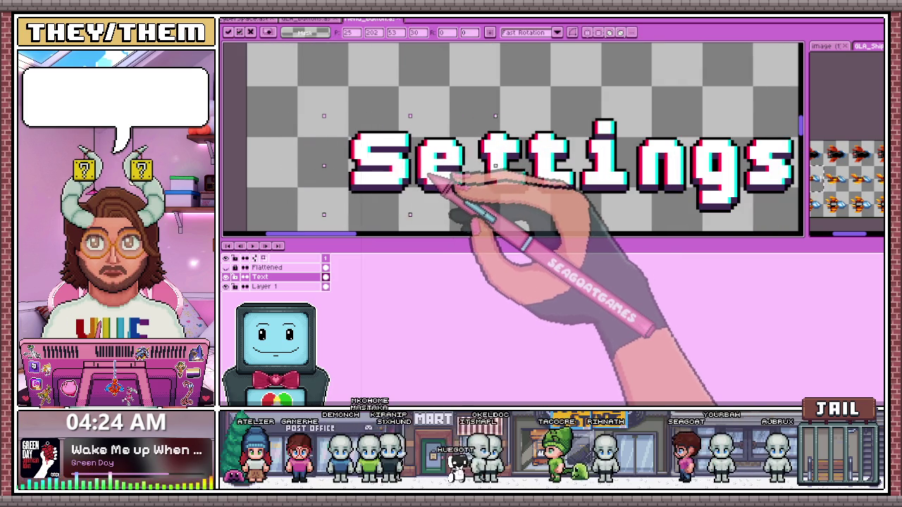
scroll(442, 174, down, 2)
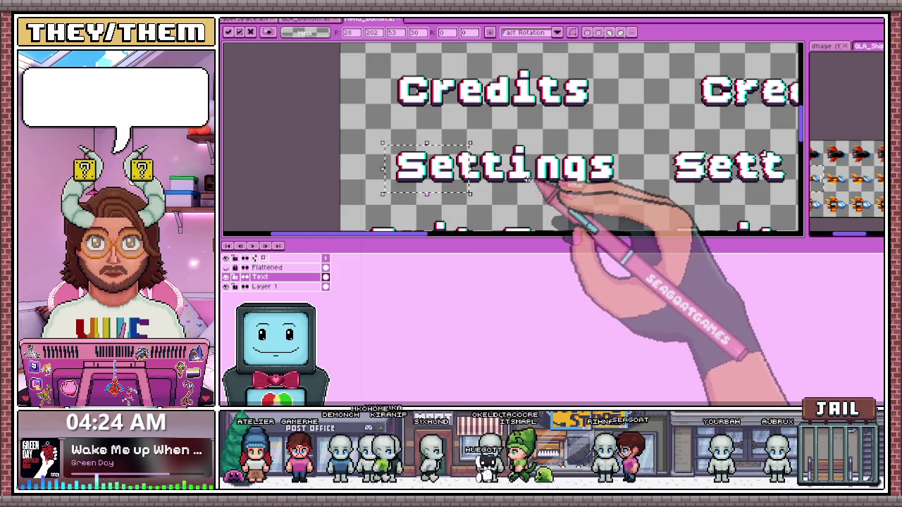
key(Return)
scroll(558, 197, down, 2)
scroll(527, 195, up, 1)
scroll(558, 183, up, 1)
mouse_move(435, 140)
mouse_down()
mouse_move(555, 191)
mouse_move(572, 177)
mouse_up()
scroll(556, 191, up, 1)
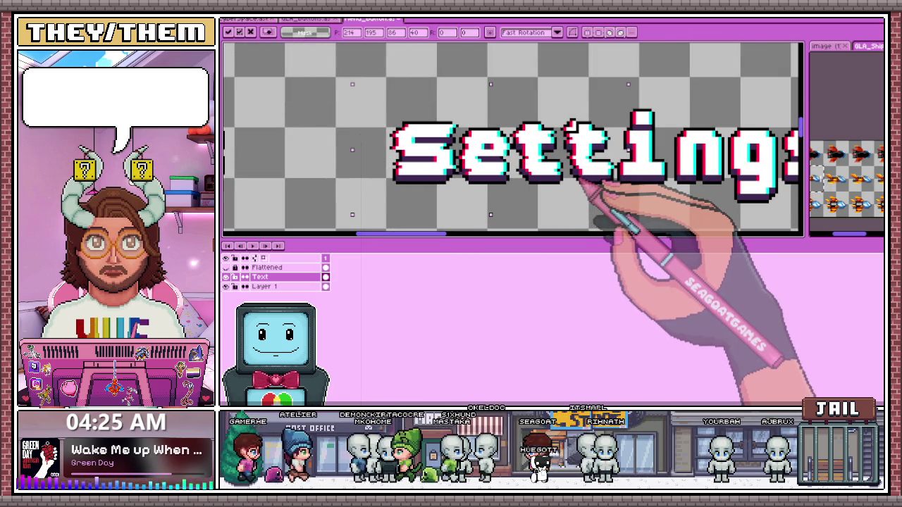
scroll(584, 193, down, 1)
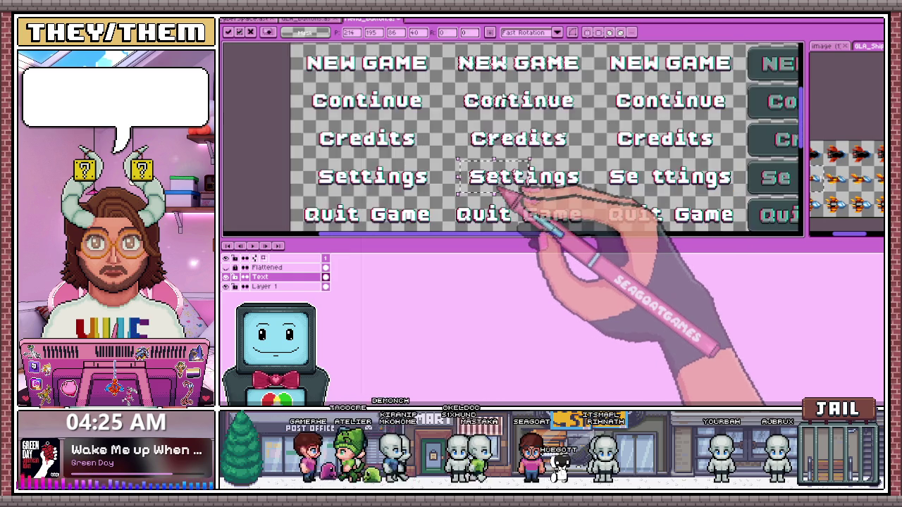
scroll(586, 202, down, 1)
key(Return)
scroll(587, 202, up, 3)
Move Se right to close the gaps in the next label and the button's Settings label
mouse_move(447, 121)
mouse_down()
mouse_move(540, 186)
mouse_move(556, 173)
mouse_up()
scroll(528, 202, up, 1)
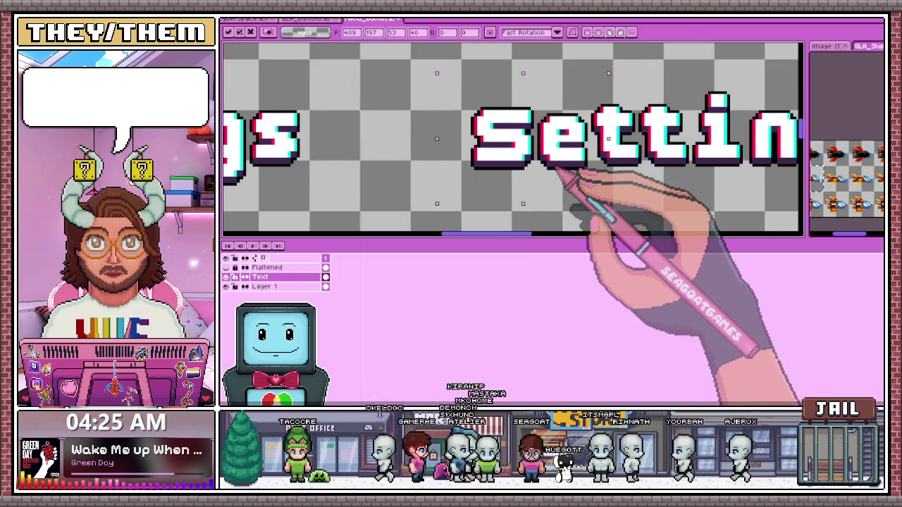
scroll(556, 165, down, 1)
scroll(592, 194, down, 1)
key(Return)
scroll(598, 197, up, 1)
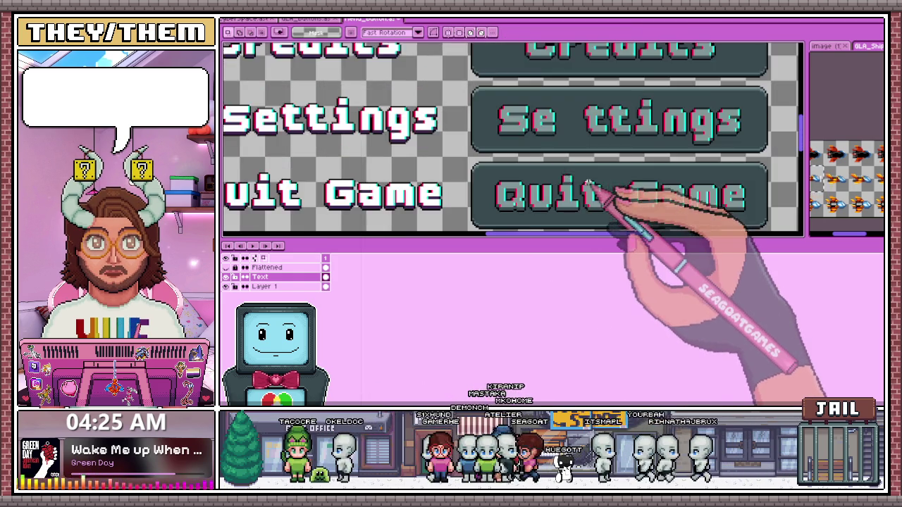
scroll(536, 121, up, 1)
drag(485, 92, 581, 157)
scroll(582, 157, up, 1)
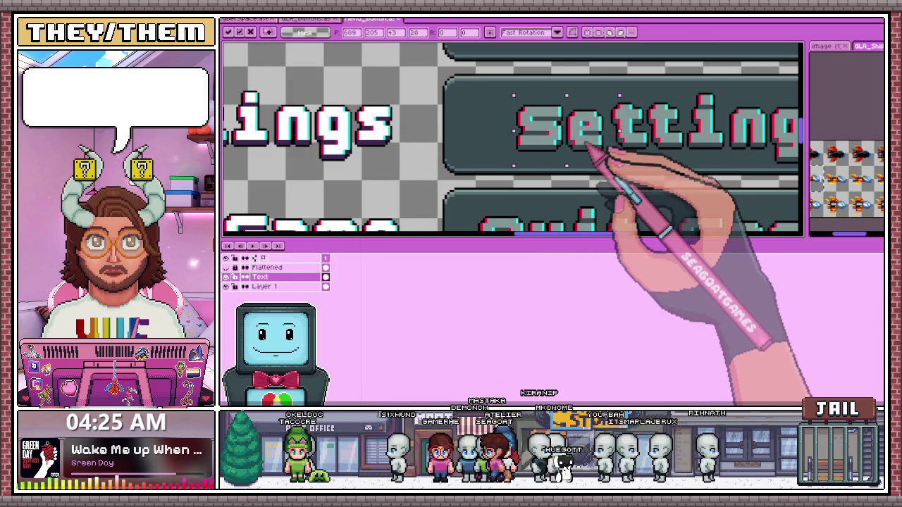
scroll(585, 145, down, 1)
key(Return)
scroll(604, 161, up, 1)
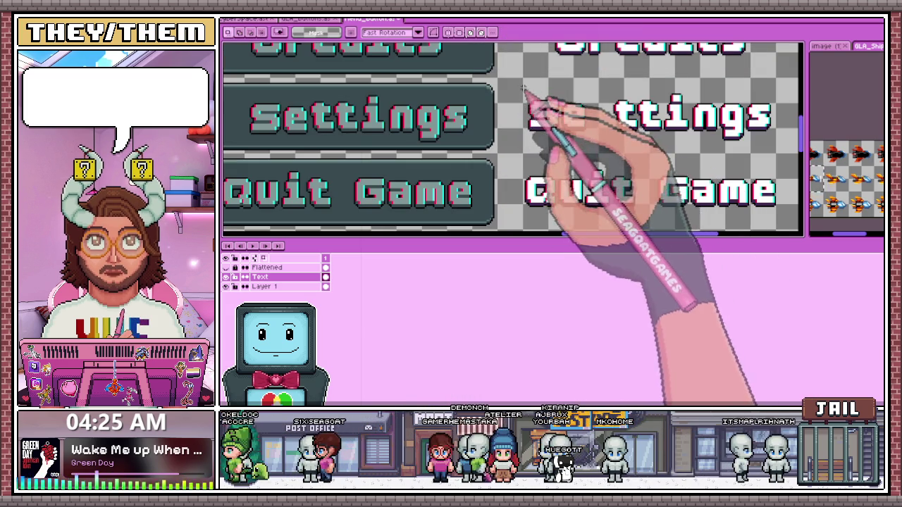
scroll(603, 150, up, 1)
Shift Se right to close the gap in the remaining Settings label
drag(569, 125, 605, 120)
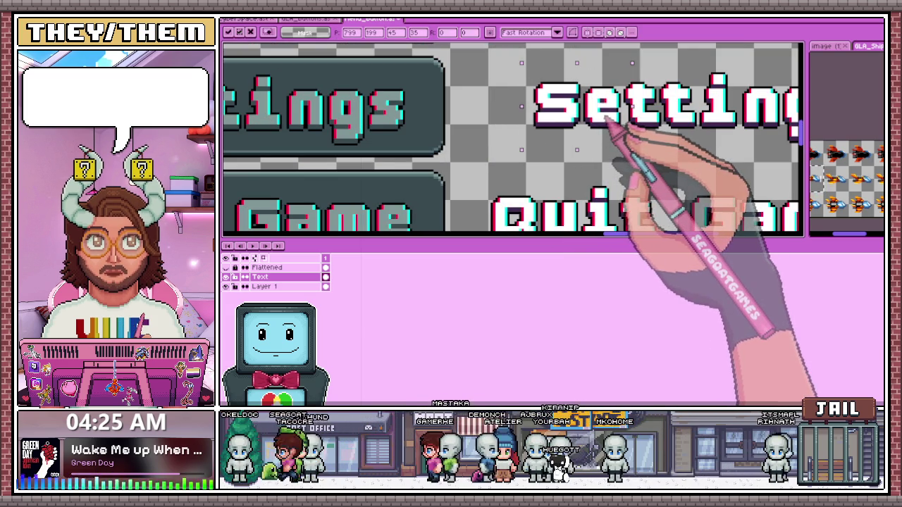
scroll(604, 141, down, 2)
key(Return)
scroll(578, 147, up, 1)
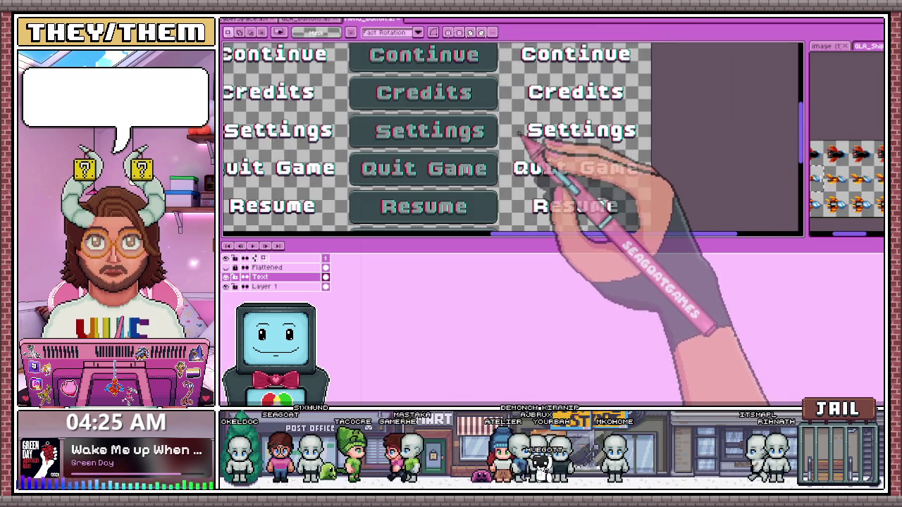
scroll(519, 132, down, 2)
scroll(465, 136, up, 3)
scroll(439, 105, up, 2)
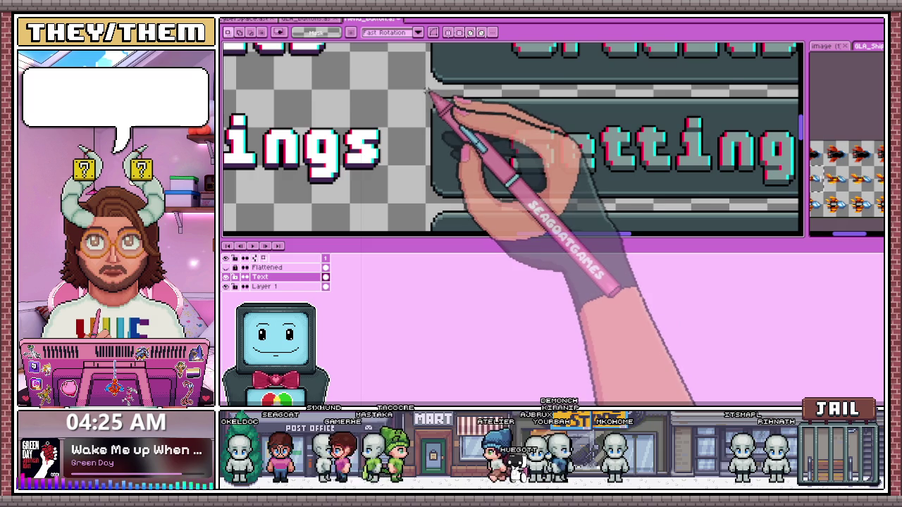
scroll(485, 184, down, 1)
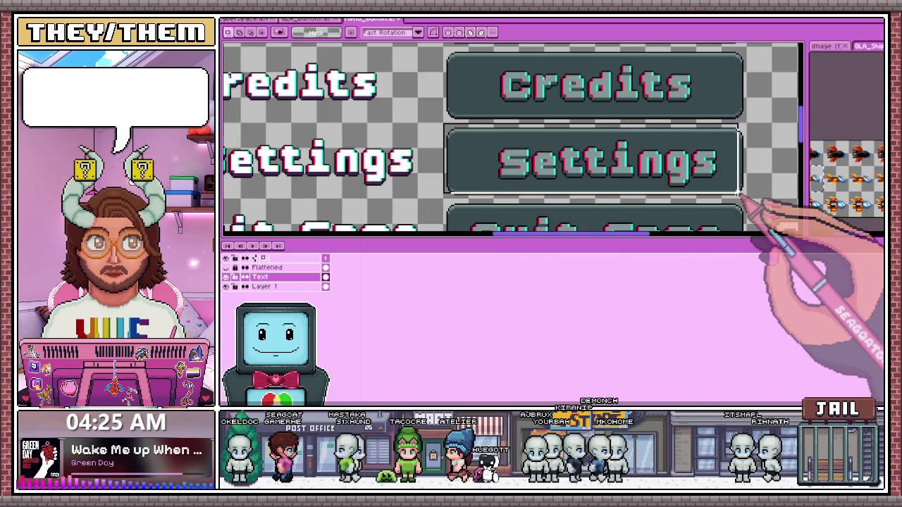
scroll(743, 196, up, 1)
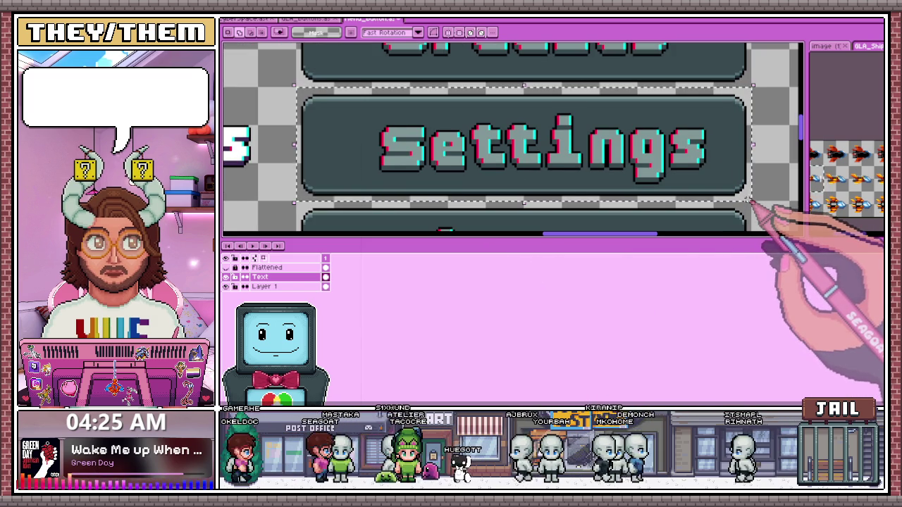
scroll(695, 199, down, 2)
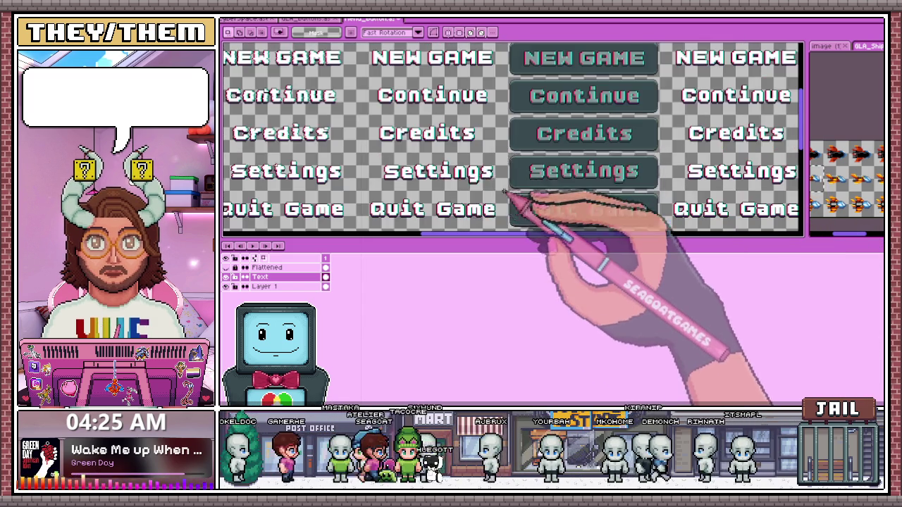
scroll(504, 191, up, 2)
Move the thin strip of pixels under Settings up and to the right
drag(416, 172, 617, 183)
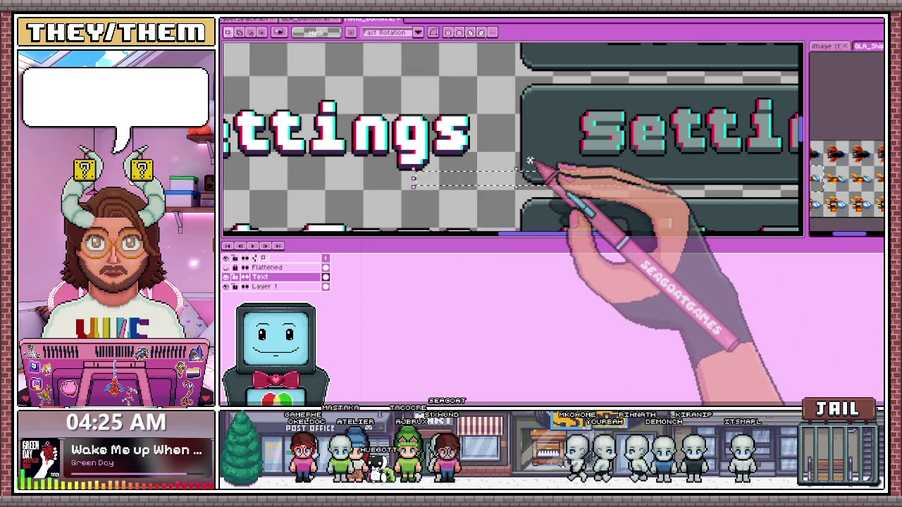
drag(530, 160, 604, 168)
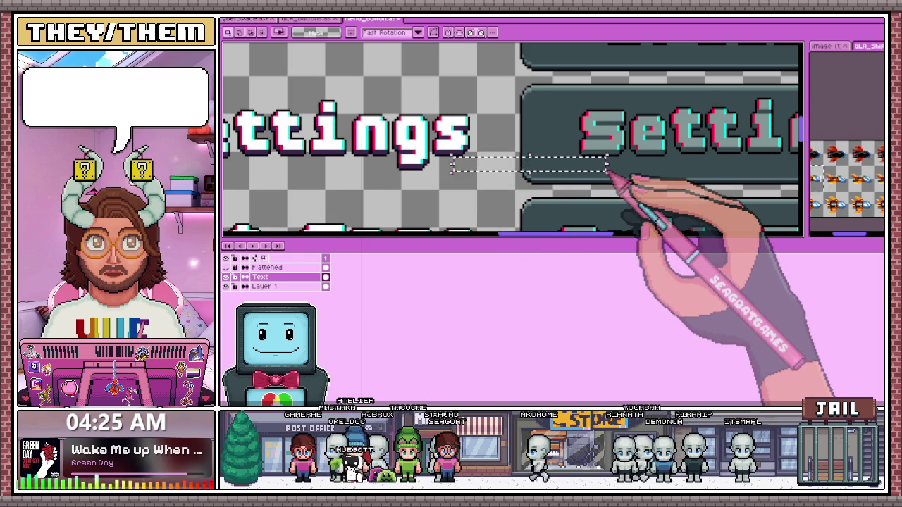
scroll(604, 177, down, 1)
scroll(594, 181, down, 1)
scroll(663, 190, down, 2)
scroll(564, 177, up, 2)
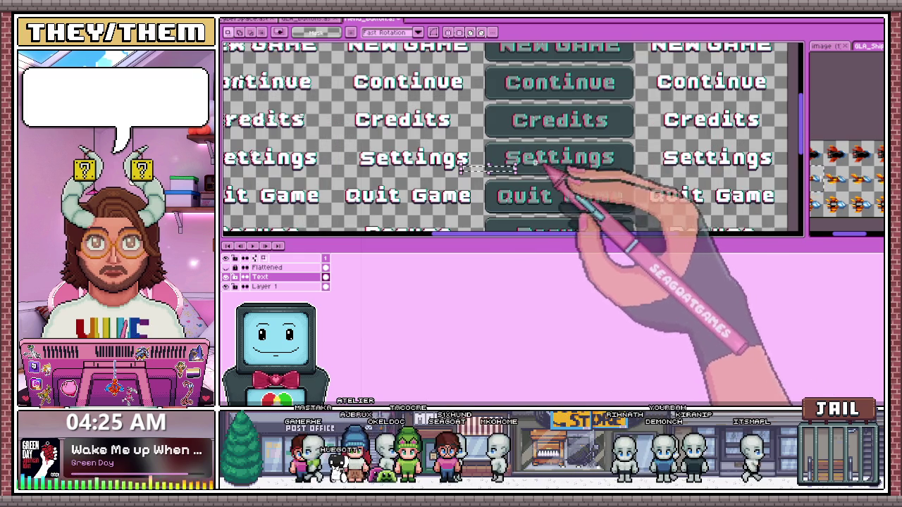
Select the whole middle Settings button
drag(499, 146, 636, 171)
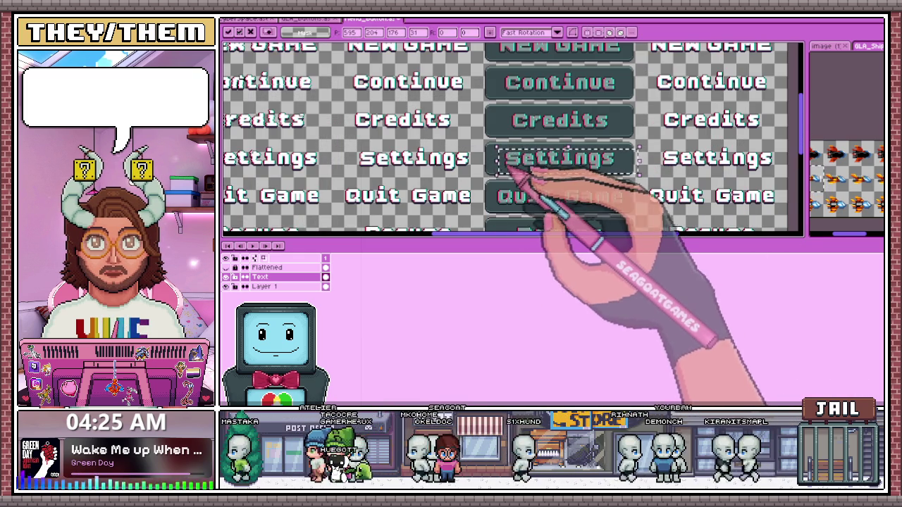
scroll(499, 163, up, 3)
scroll(514, 157, down, 2)
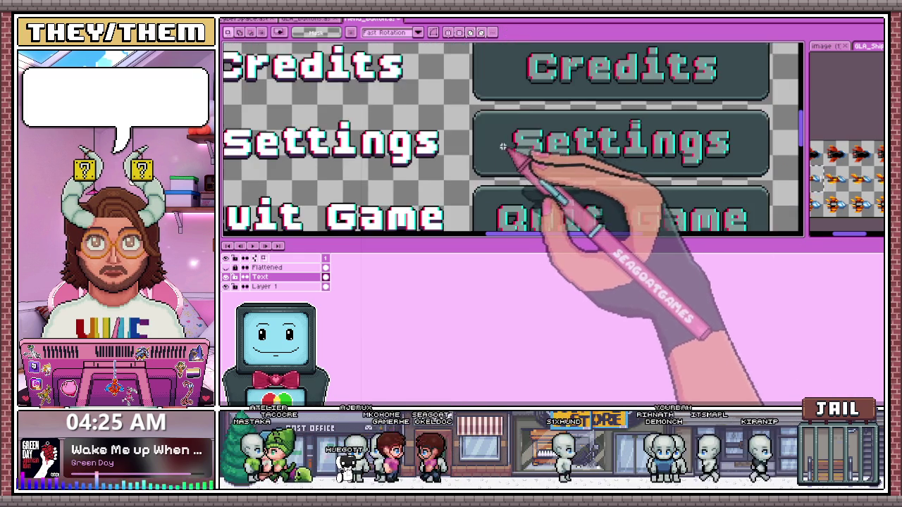
scroll(486, 166, down, 1)
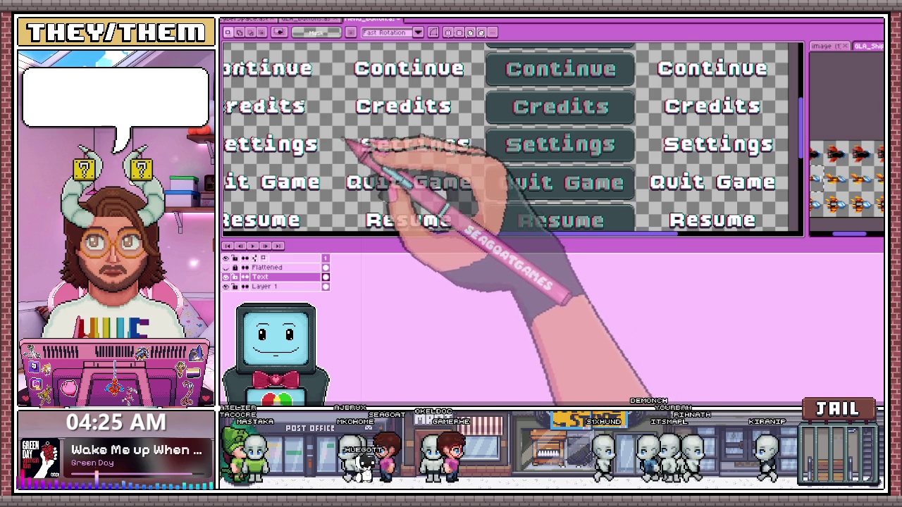
scroll(395, 148, down, 2)
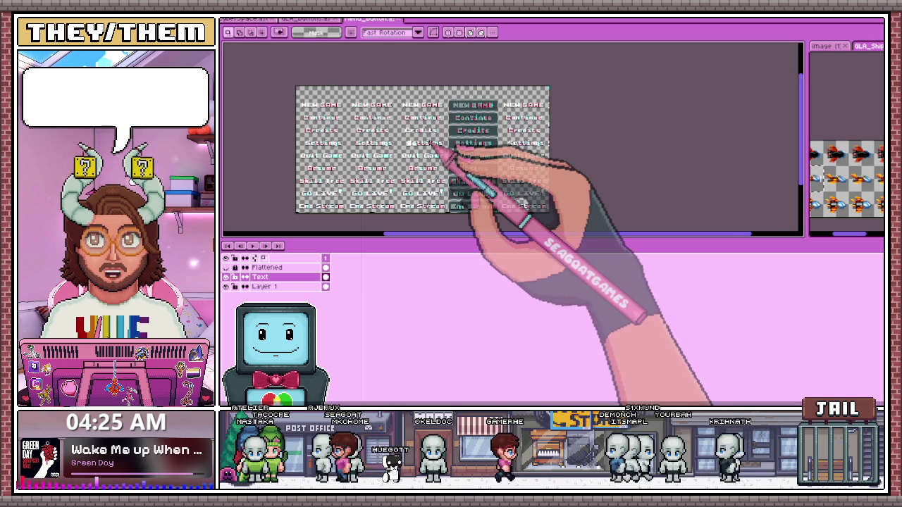